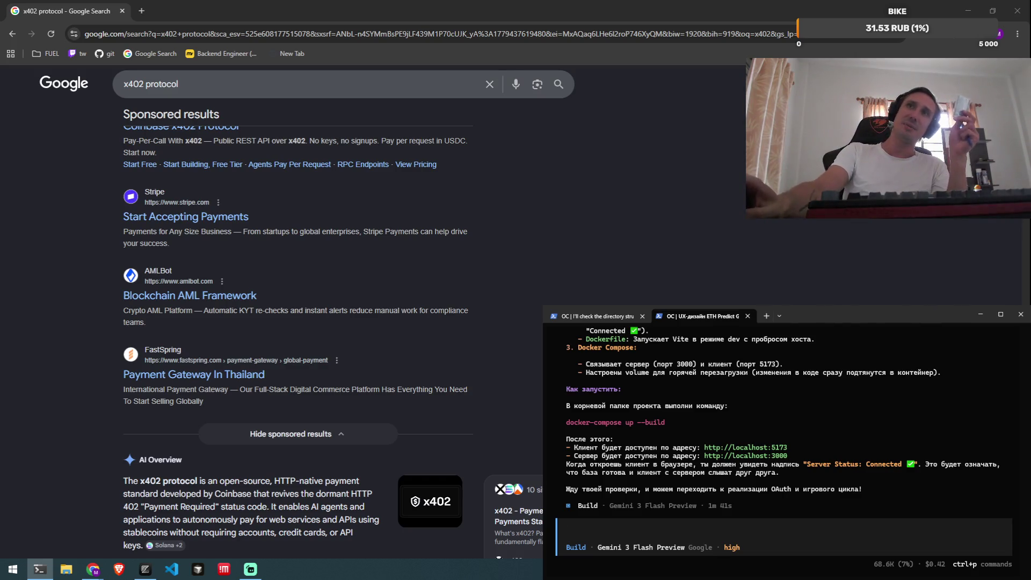
Show the current month's calendar, then return to the browser window.
{"action": "key", "text": "super+n"}
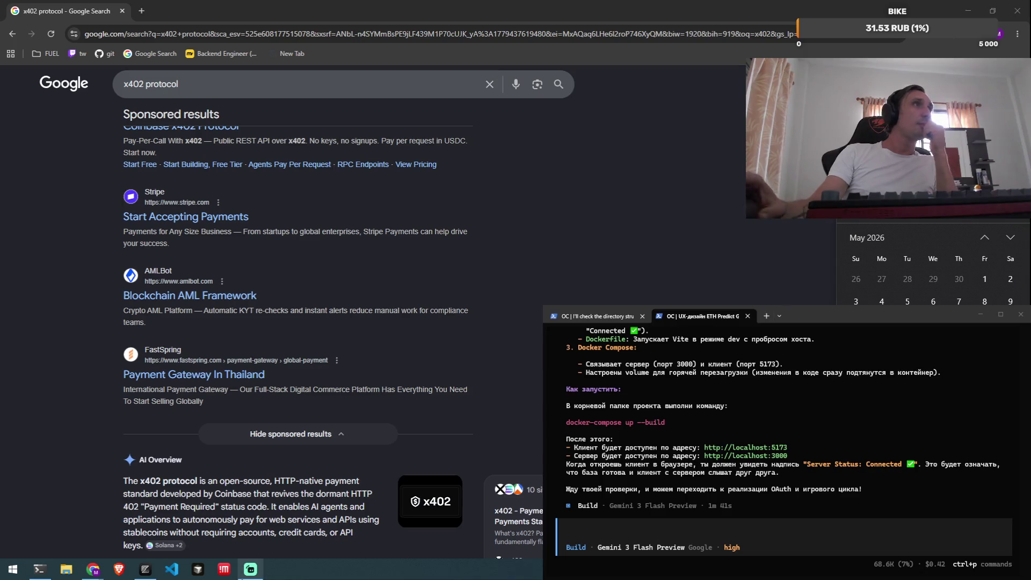
{"action": "mouse_move", "coordinate": [250, 569]}
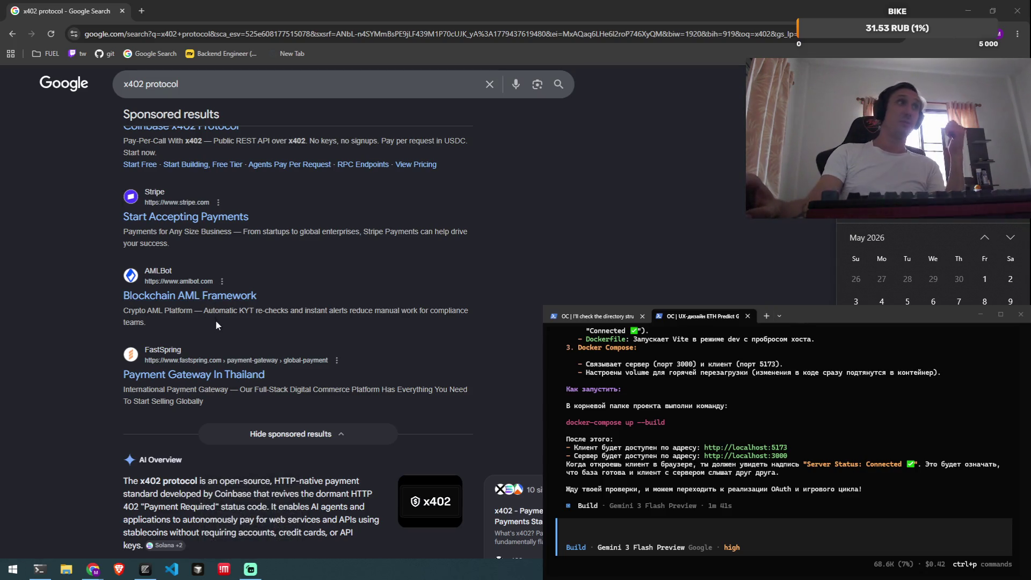
{"action": "left_click", "coordinate": [94, 569]}
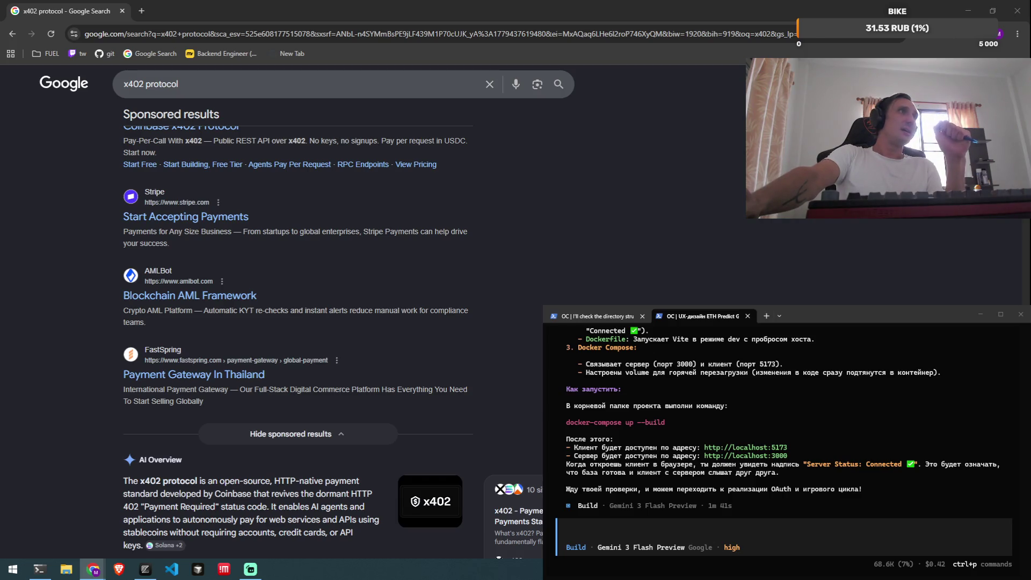
In a new tab, load Google Maps and search for 'лиговский'.
{"action": "key", "text": "ctrl+t"}
{"action": "key", "text": "ctrl+w"}
{"action": "key", "text": "ctrl+t"}
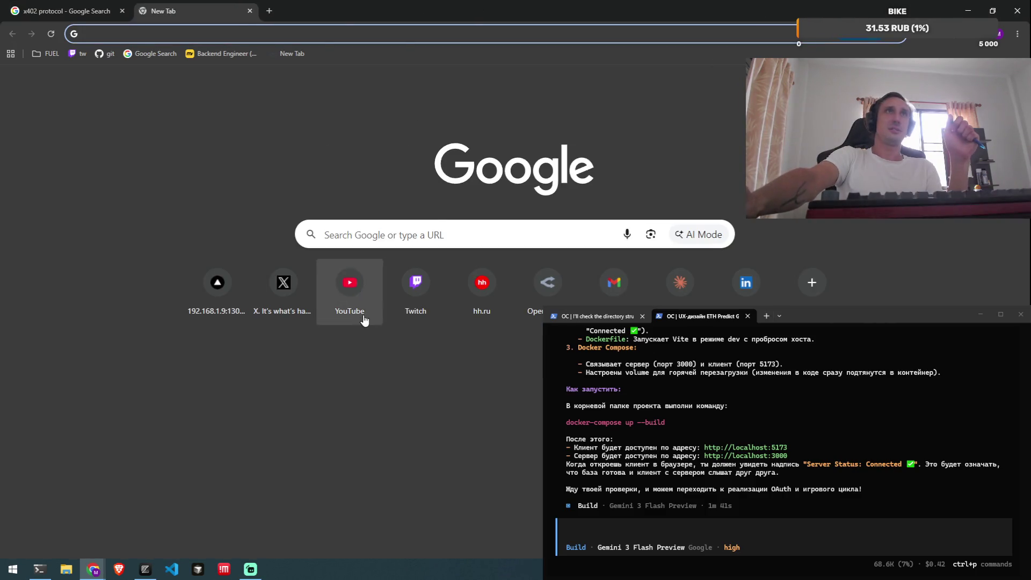
{"action": "type", "text": "map"}
{"action": "key", "text": "Return"}
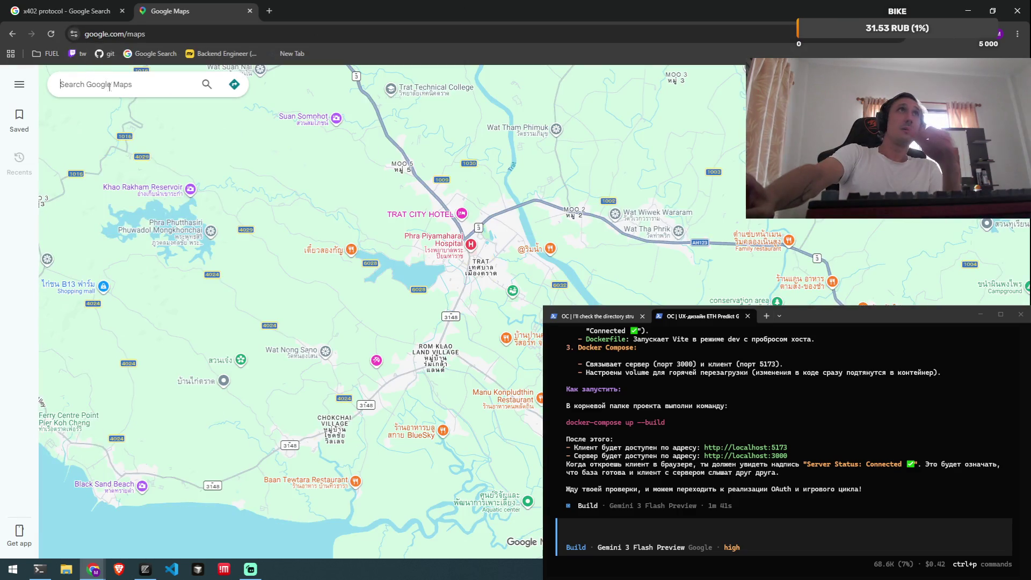
{"action": "type", "text": "лиговский"}
{"action": "key", "text": "Return"}
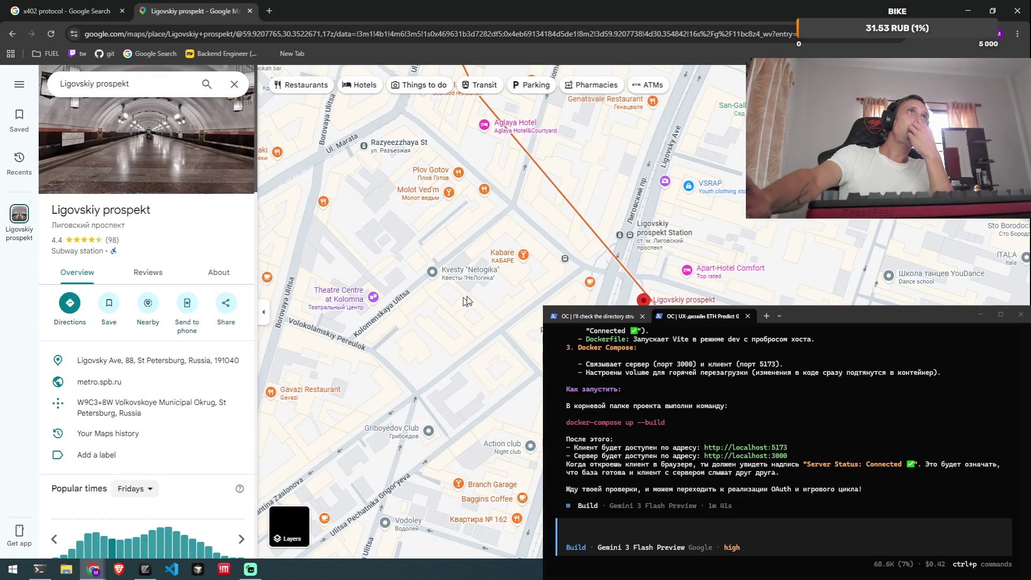
Zoom out over the area, then zoom back in on Ligovsky Ave south of Kuznechny Ln.
{"action": "scroll", "coordinate": [617, 276], "scroll_direction": "down", "scroll_amount": 3}
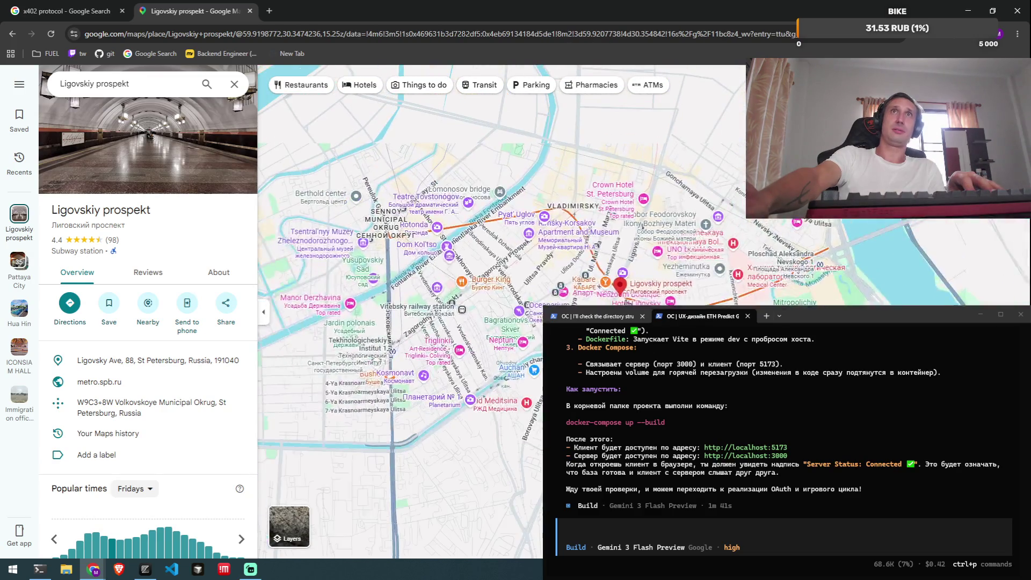
{"action": "scroll", "coordinate": [671, 215], "scroll_direction": "up", "scroll_amount": 5}
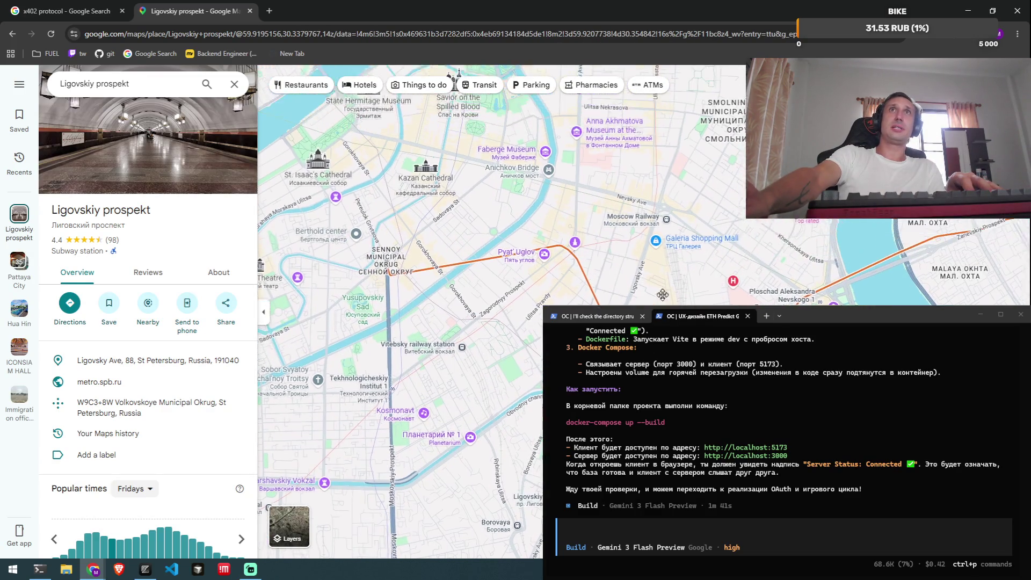
{"action": "scroll", "coordinate": [644, 294], "scroll_direction": "up", "scroll_amount": 3}
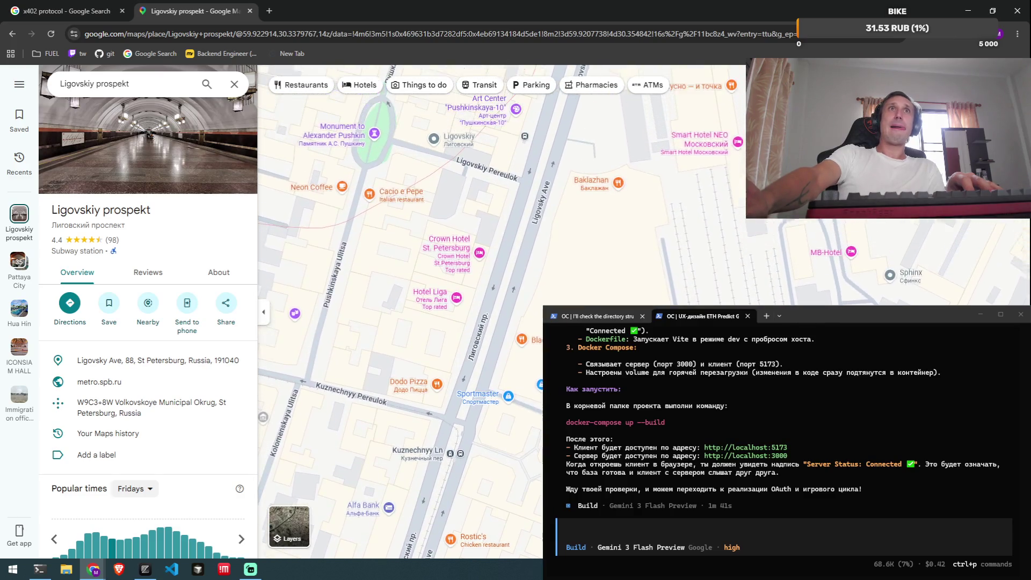
{"action": "scroll", "coordinate": [644, 294], "scroll_direction": "down", "scroll_amount": 1}
{"action": "mouse_move", "coordinate": [569, 298]}
{"action": "left_mouse_down"}
{"action": "mouse_move", "coordinate": [553, 204]}
{"action": "mouse_move", "coordinate": [542, 287]}
{"action": "left_mouse_up"}
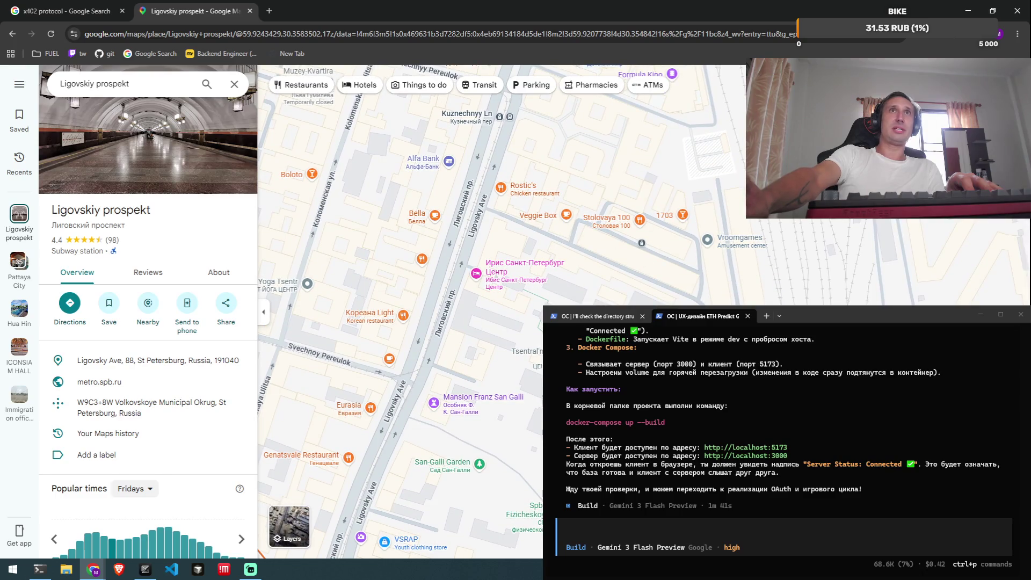
{"action": "scroll", "coordinate": [618, 253], "scroll_direction": "down", "scroll_amount": 5}
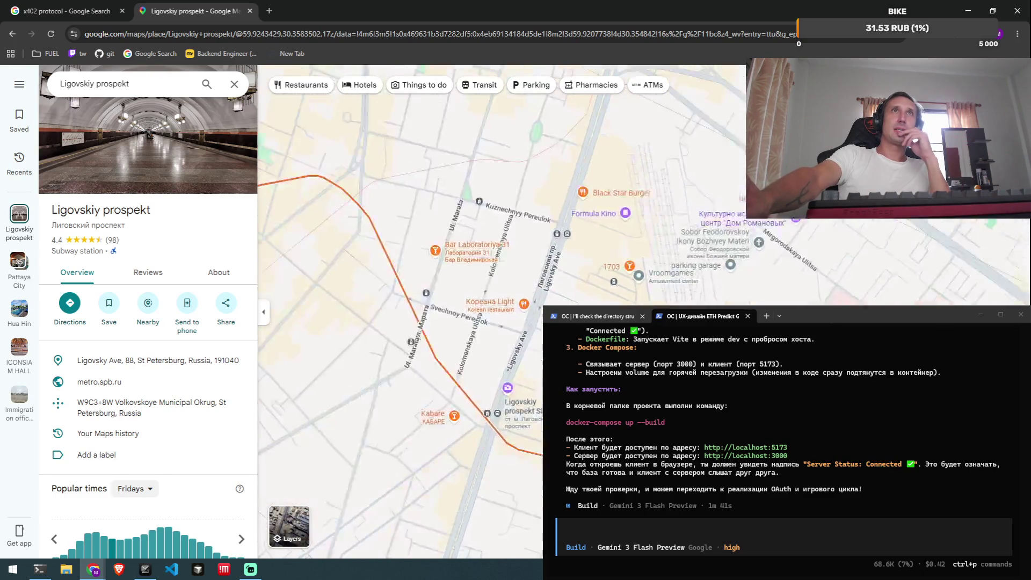
{"action": "scroll", "coordinate": [541, 361], "scroll_direction": "up", "scroll_amount": 5}
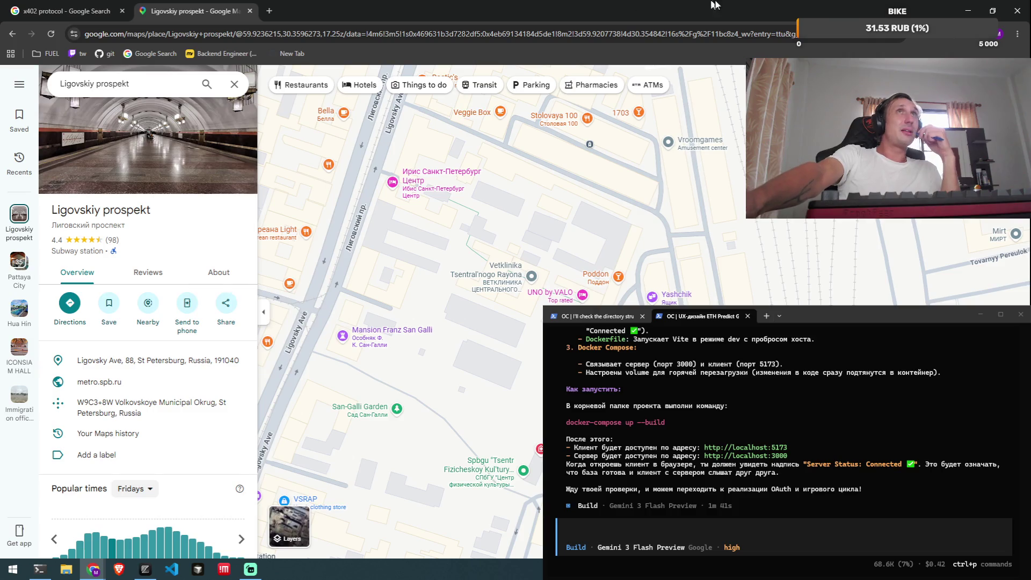
{"action": "left_click", "coordinate": [972, 9]}
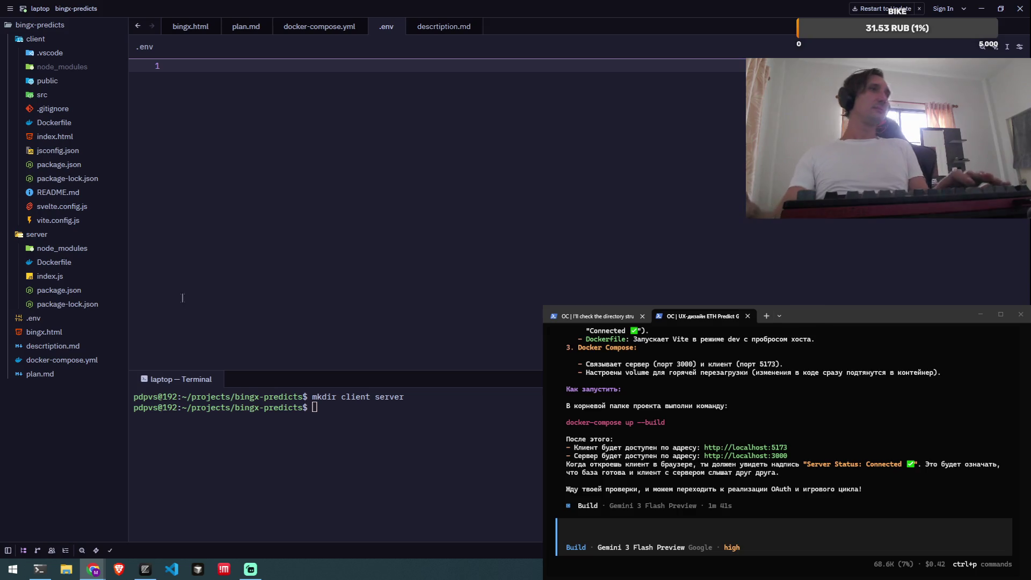
Switch with Alt+Tab back to the Zed editor and OpenCode terminal.
{"action": "key", "text": "alt+Tab"}
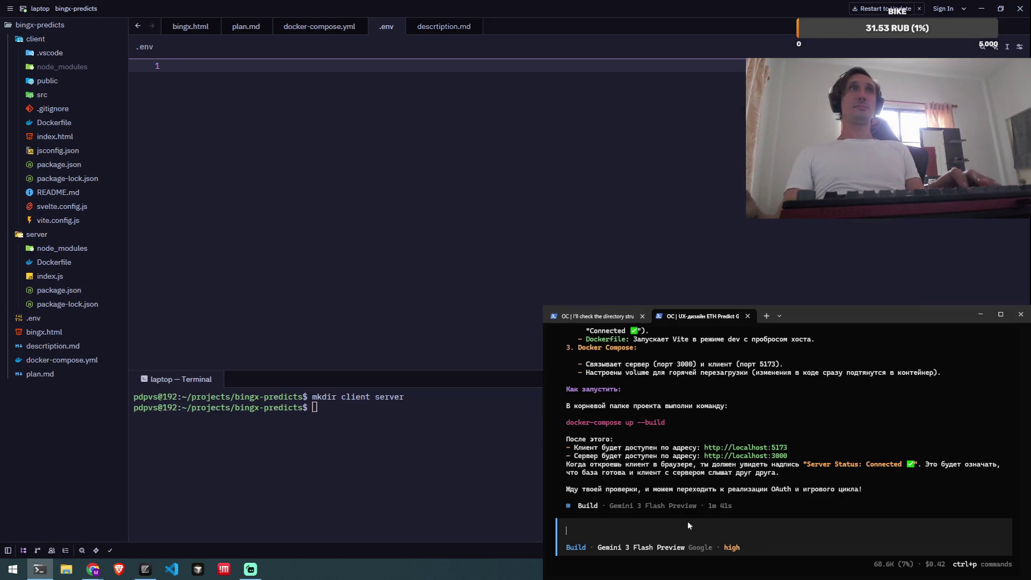
{"action": "key", "text": "alt+Tab"}
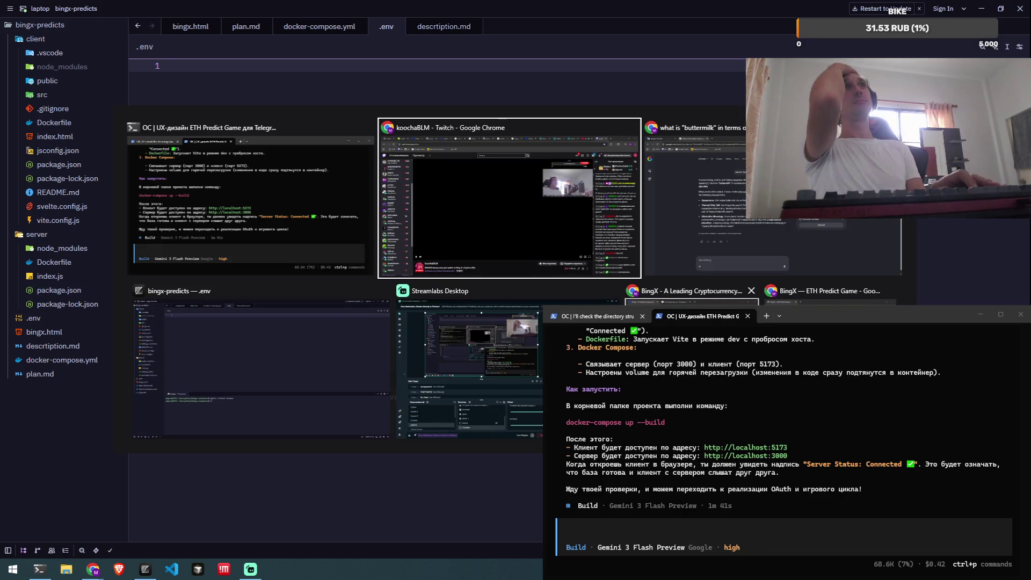
{"action": "left_click", "coordinate": [272, 217]}
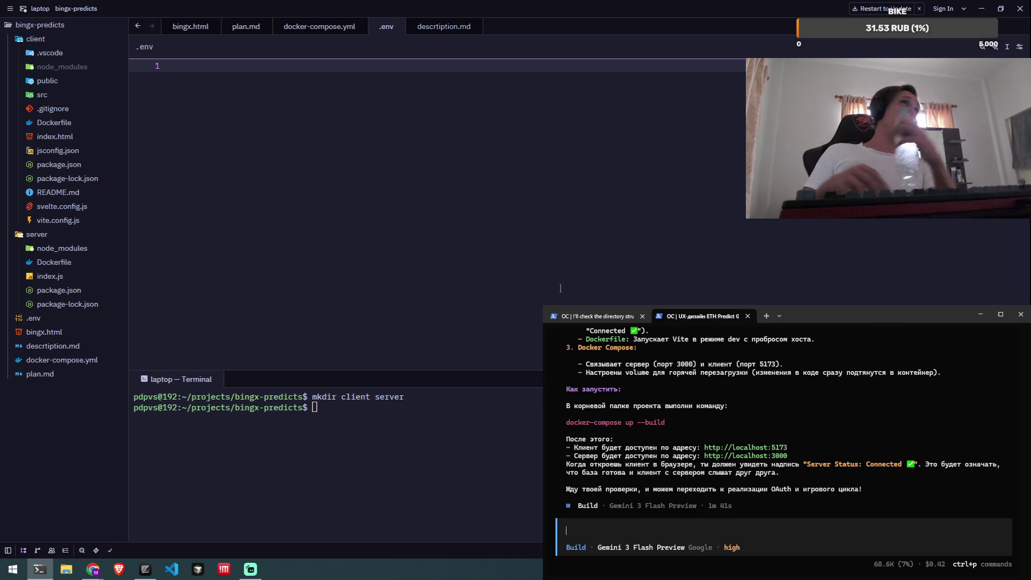
{"action": "key", "text": "alt+Tab"}
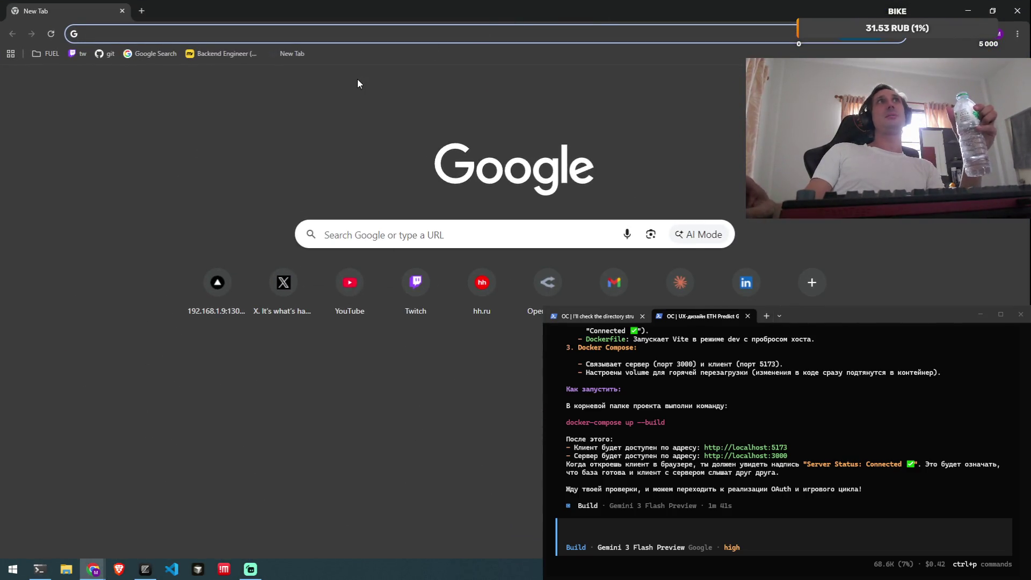
Enter a crypto site address in the address bar, landing on CoinGecko.
{"action": "left_click", "coordinate": [461, 235]}
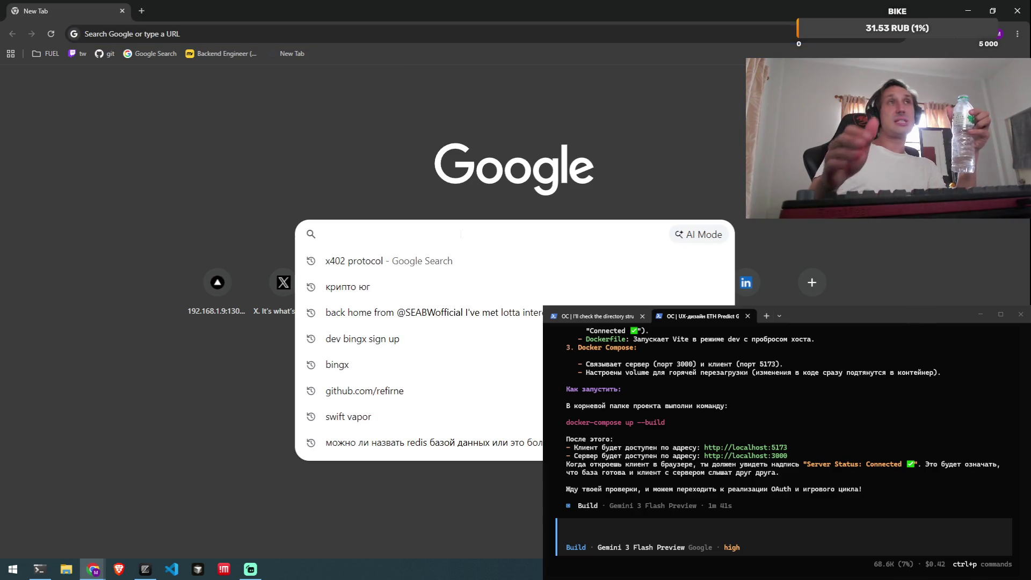
{"action": "left_click", "coordinate": [372, 31]}
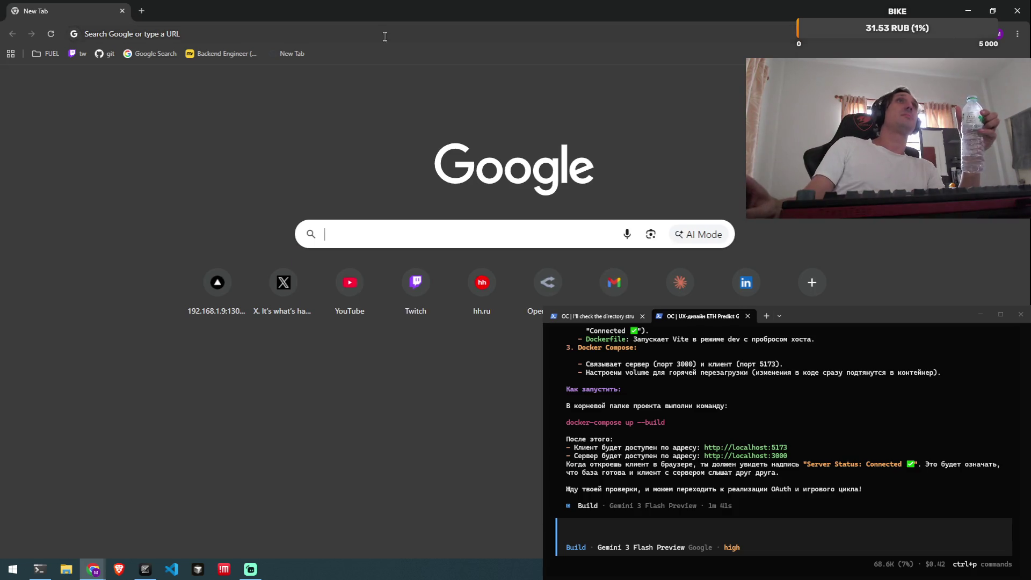
{"action": "type", "text": "rend"}
{"action": "key", "text": "BackSpace"}
{"action": "key", "text": "BackSpace"}
{"action": "key", "text": "BackSpace"}
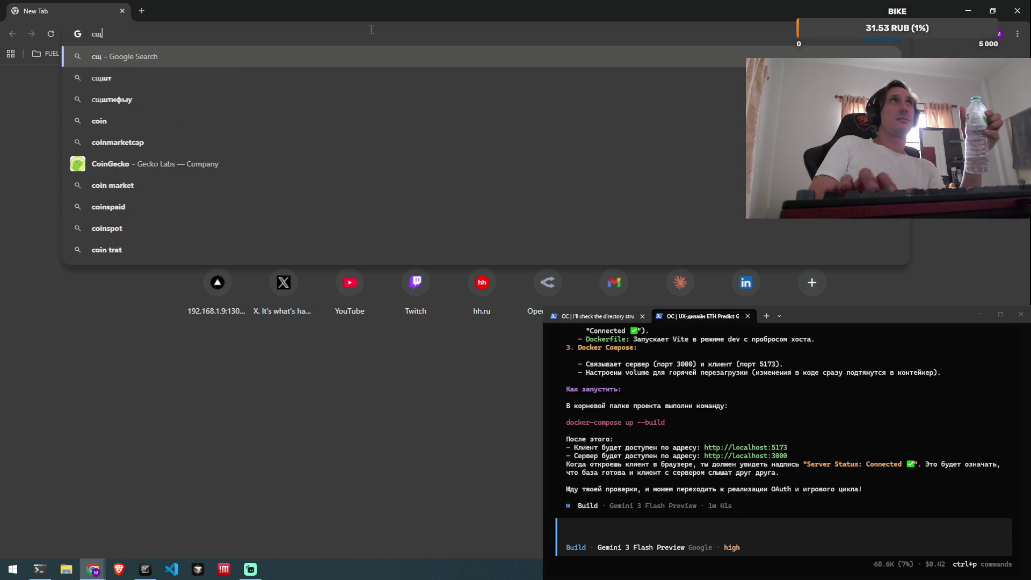
{"action": "type", "text": "co"}
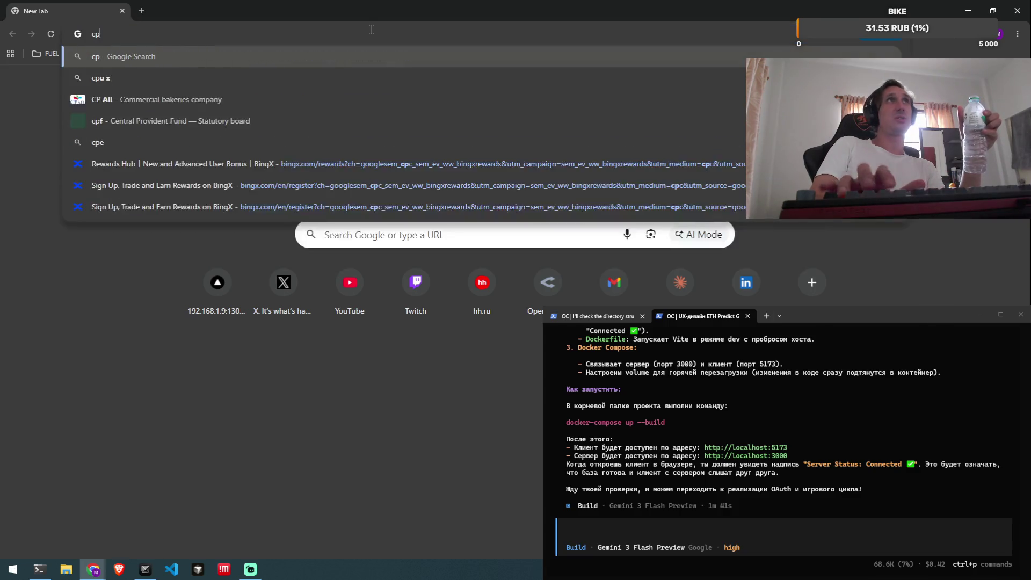
{"action": "key", "text": "Return"}
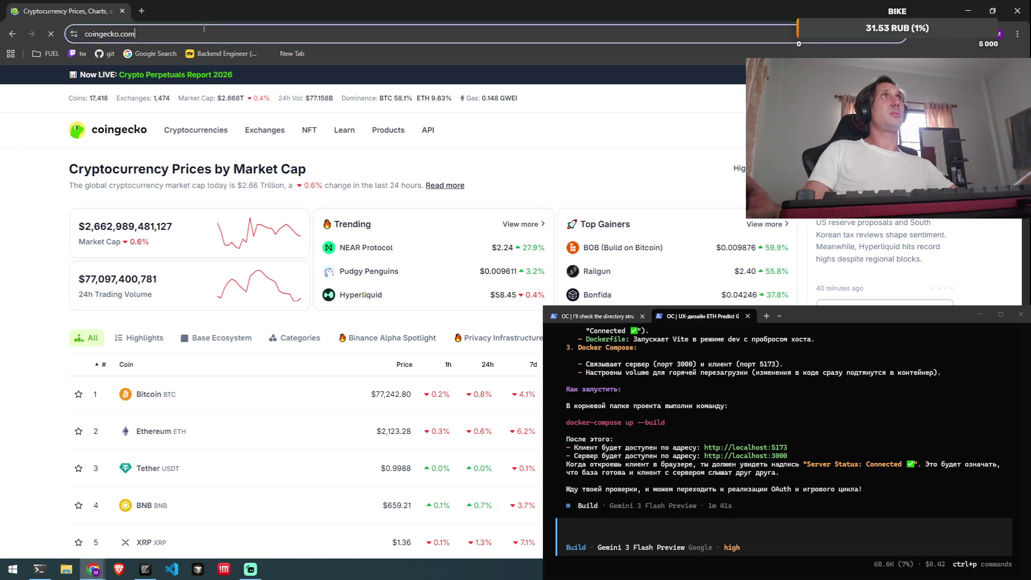
Go to CoinMarketCap and open NEAR Protocol from the coin table.
{"action": "left_click", "coordinate": [204, 27]}
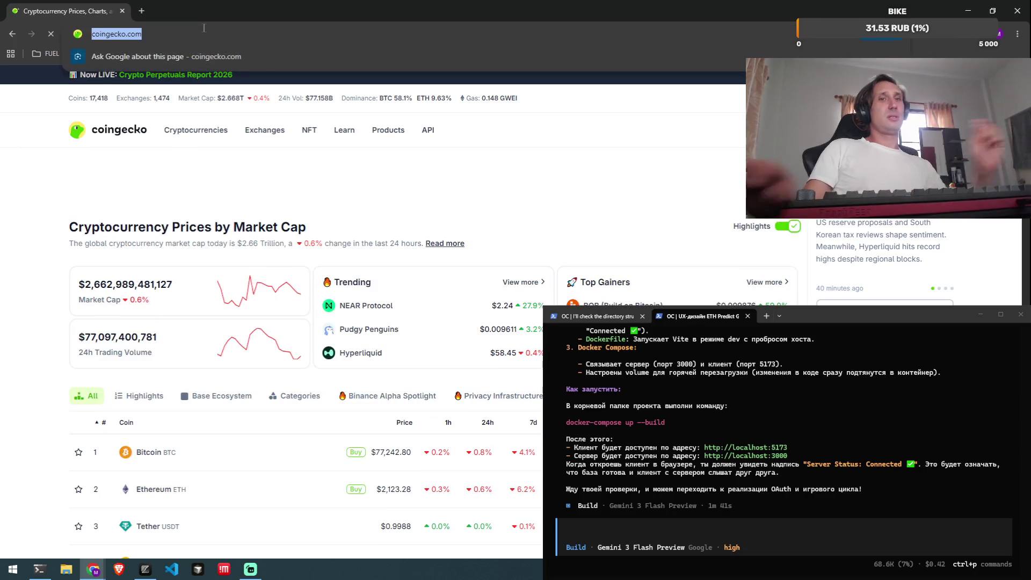
{"action": "type", "text": "coinm"}
{"action": "key", "text": "Return"}
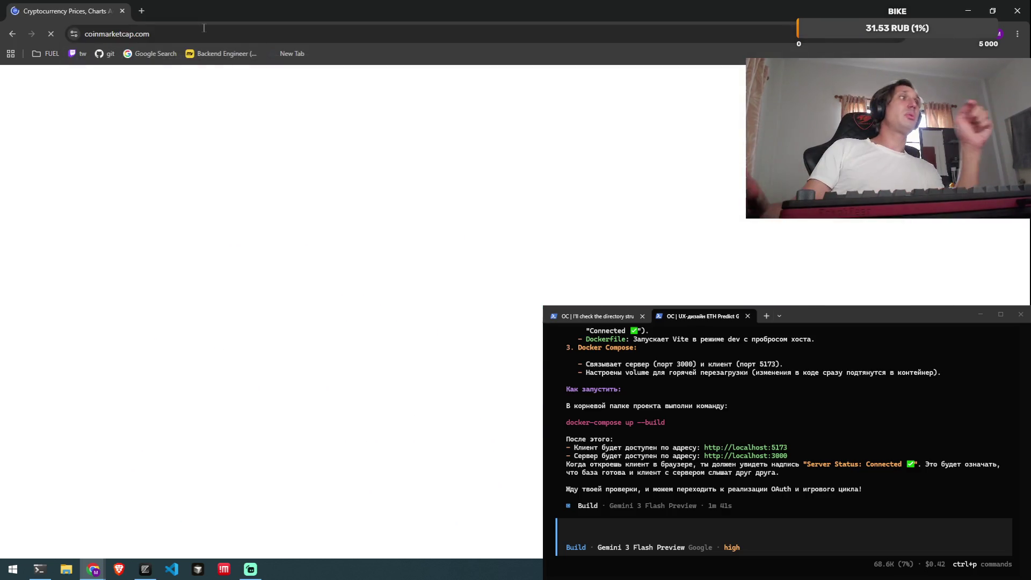
{"action": "scroll", "coordinate": [253, 338], "scroll_direction": "down", "scroll_amount": 10}
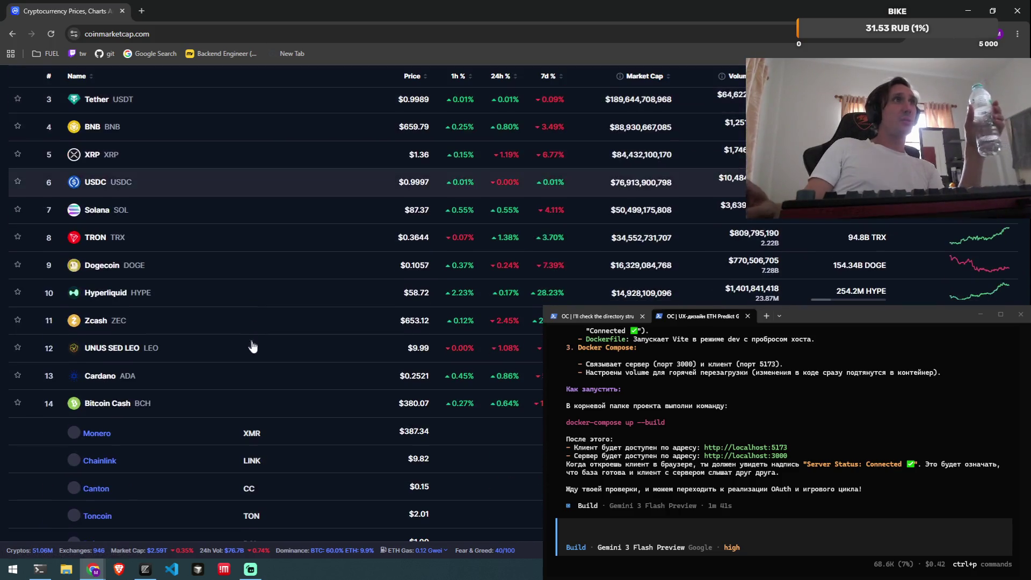
{"action": "scroll", "coordinate": [290, 327], "scroll_direction": "down", "scroll_amount": 6}
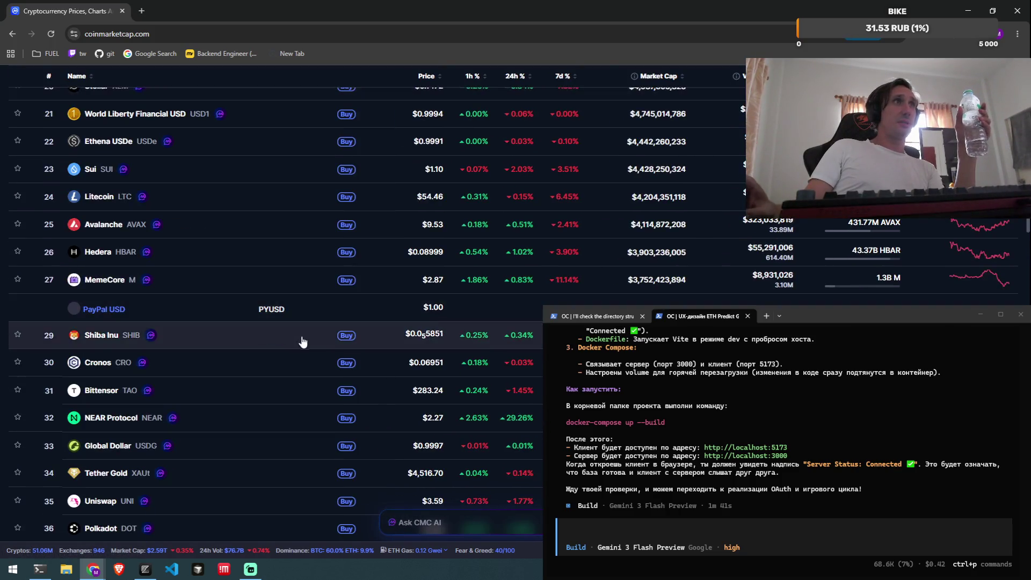
{"action": "left_click", "coordinate": [275, 310]}
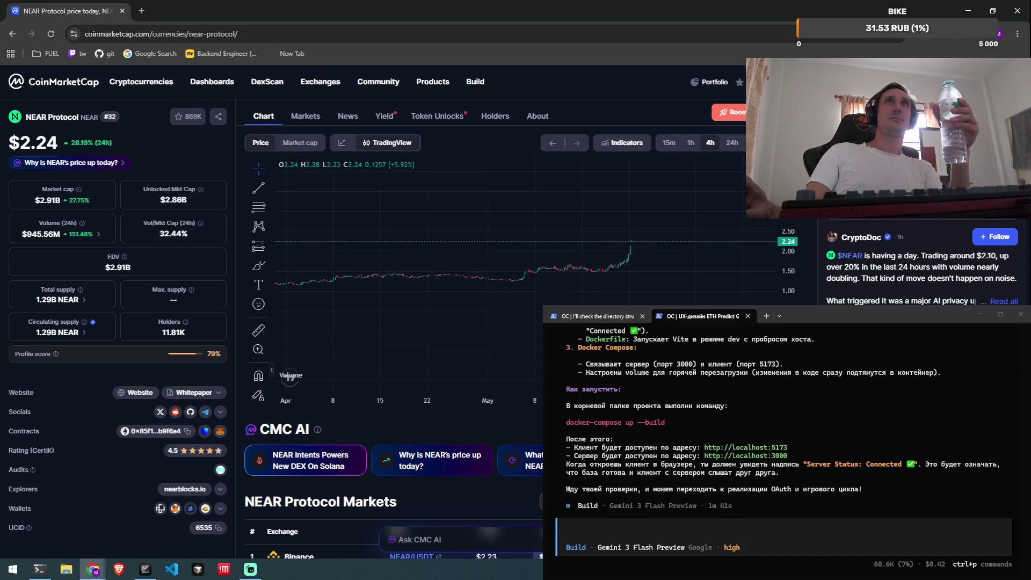
Pan the NEAR price chart back to Aug–Oct and switch to 24h candles.
{"action": "scroll", "coordinate": [701, 259], "scroll_direction": "down", "scroll_amount": 3}
{"action": "scroll", "coordinate": [701, 258], "scroll_direction": "up", "scroll_amount": 3}
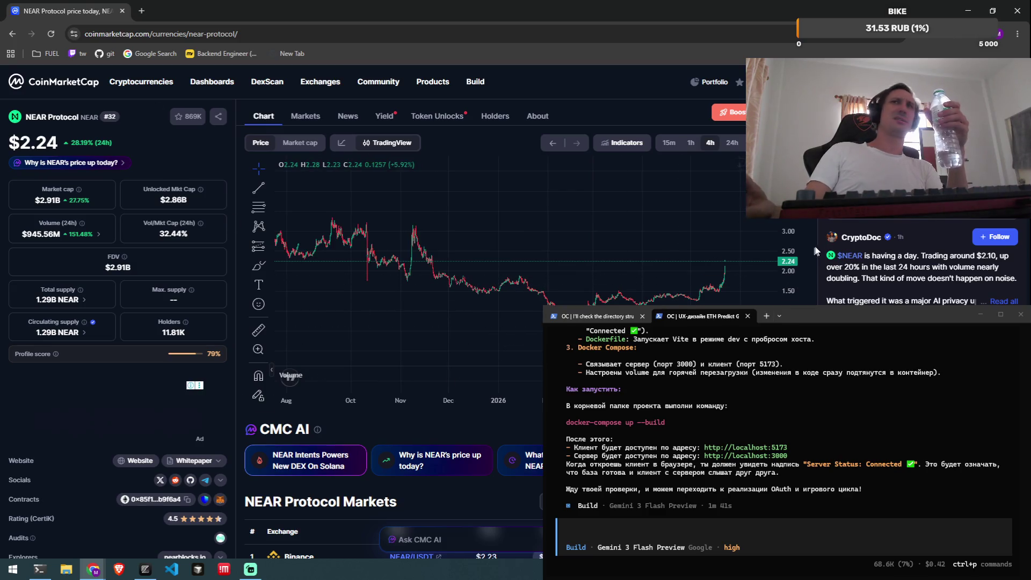
{"action": "mouse_move", "coordinate": [691, 255]}
{"action": "left_mouse_down"}
{"action": "mouse_move", "coordinate": [581, 288]}
{"action": "mouse_move", "coordinate": [661, 263]}
{"action": "left_mouse_up"}
{"action": "left_click_drag", "start_coordinate": [344, 252], "coordinate": [556, 236]}
{"action": "left_click", "coordinate": [732, 142]}
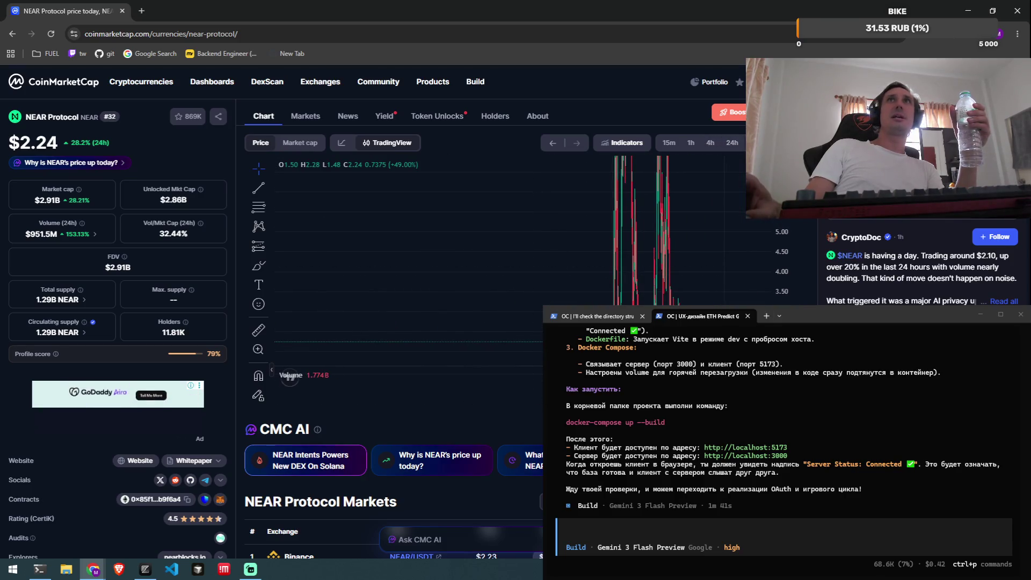
Rescale and pan the NEAR chart across 2025–2026, then go back to the coin list.
{"action": "scroll", "coordinate": [577, 235], "scroll_direction": "down", "scroll_amount": 5}
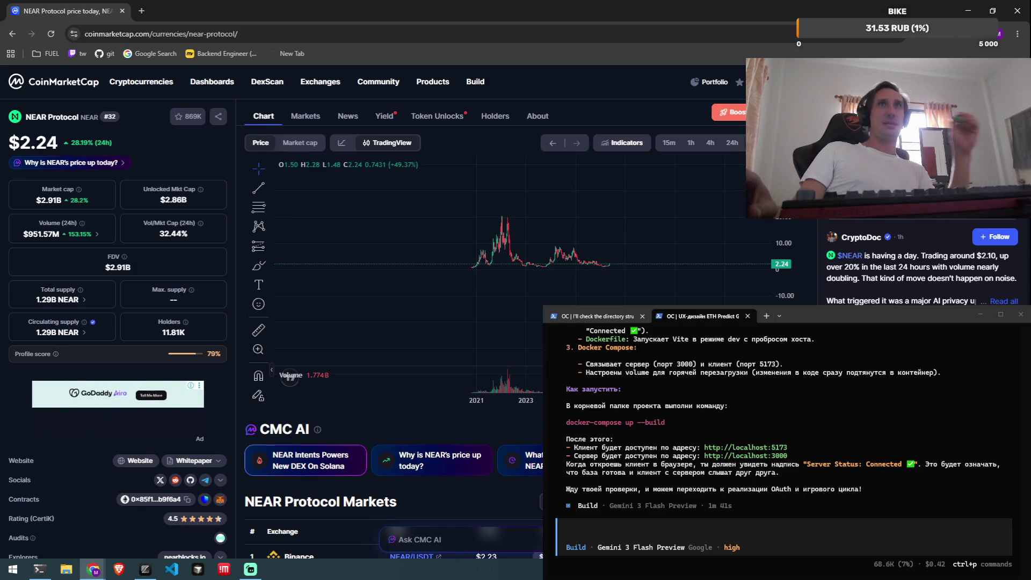
{"action": "scroll", "coordinate": [555, 246], "scroll_direction": "up", "scroll_amount": 3}
{"action": "scroll", "coordinate": [555, 246], "scroll_direction": "up", "scroll_amount": 5}
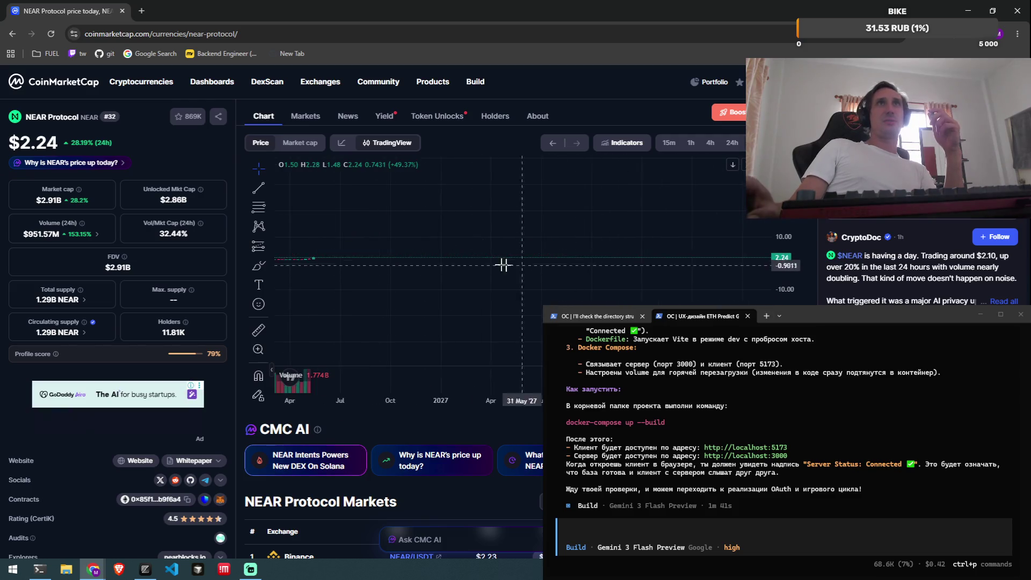
{"action": "mouse_move", "coordinate": [804, 260]}
{"action": "left_mouse_down"}
{"action": "mouse_move", "coordinate": [803, 231]}
{"action": "mouse_move", "coordinate": [693, 268]}
{"action": "mouse_move", "coordinate": [628, 331]}
{"action": "left_mouse_up"}
{"action": "scroll", "coordinate": [602, 309], "scroll_direction": "down", "scroll_amount": 5}
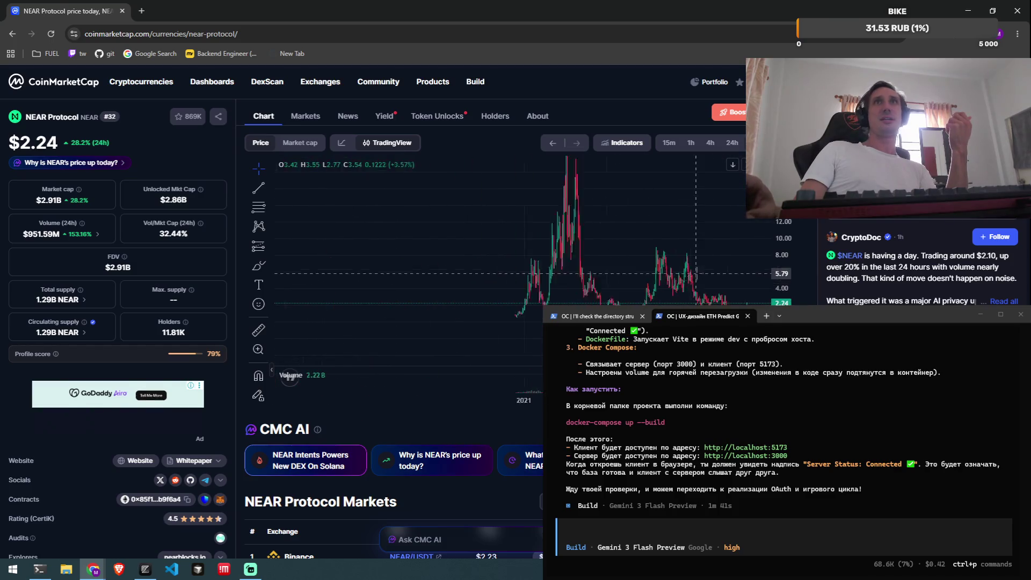
{"action": "left_click_drag", "start_coordinate": [630, 307], "coordinate": [603, 274]}
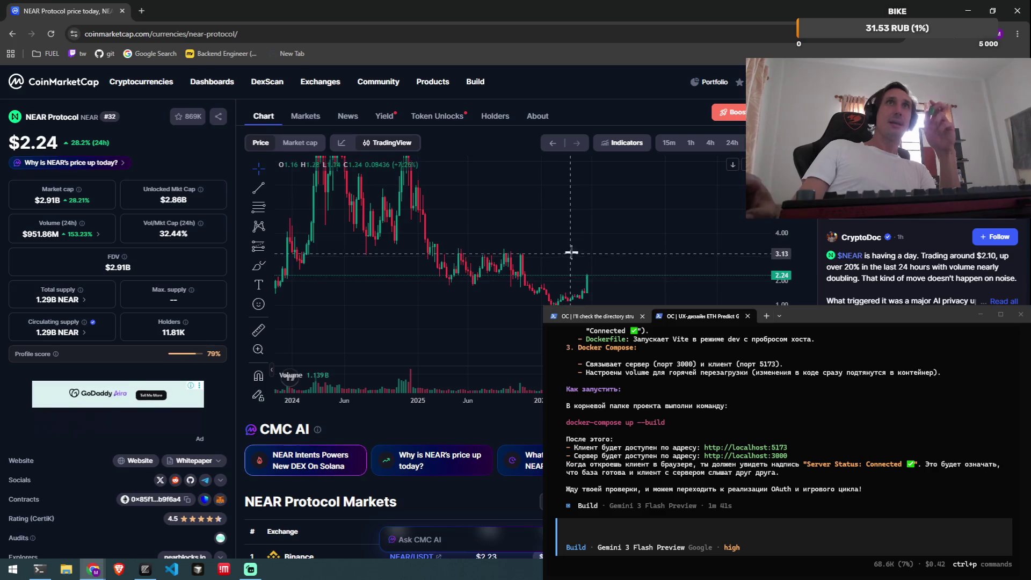
{"action": "mouse_move", "coordinate": [754, 215]}
{"action": "left_mouse_down"}
{"action": "mouse_move", "coordinate": [784, 295]}
{"action": "mouse_move", "coordinate": [752, 317]}
{"action": "mouse_move", "coordinate": [623, 336]}
{"action": "left_mouse_up"}
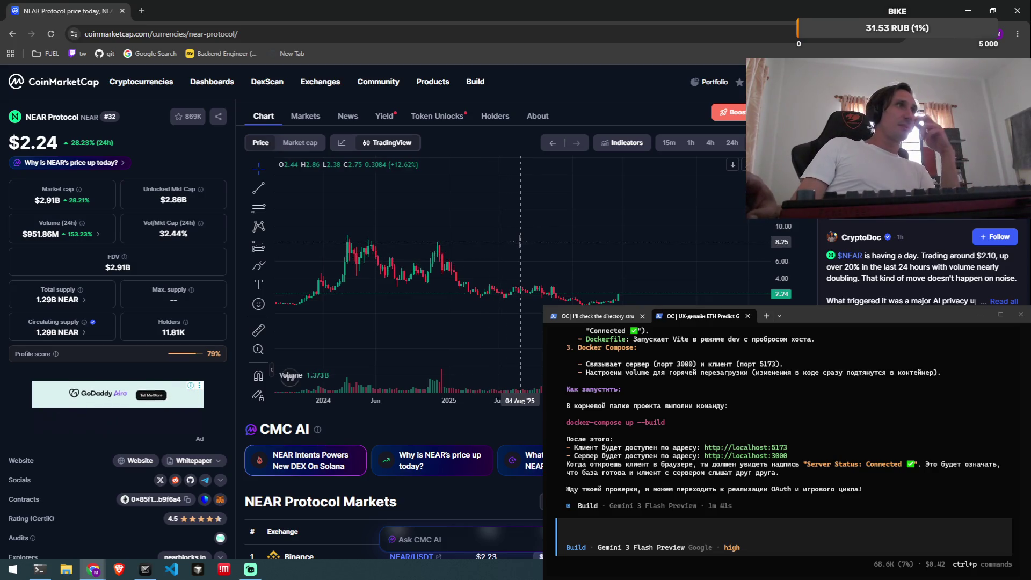
{"action": "key", "text": "alt+Left"}
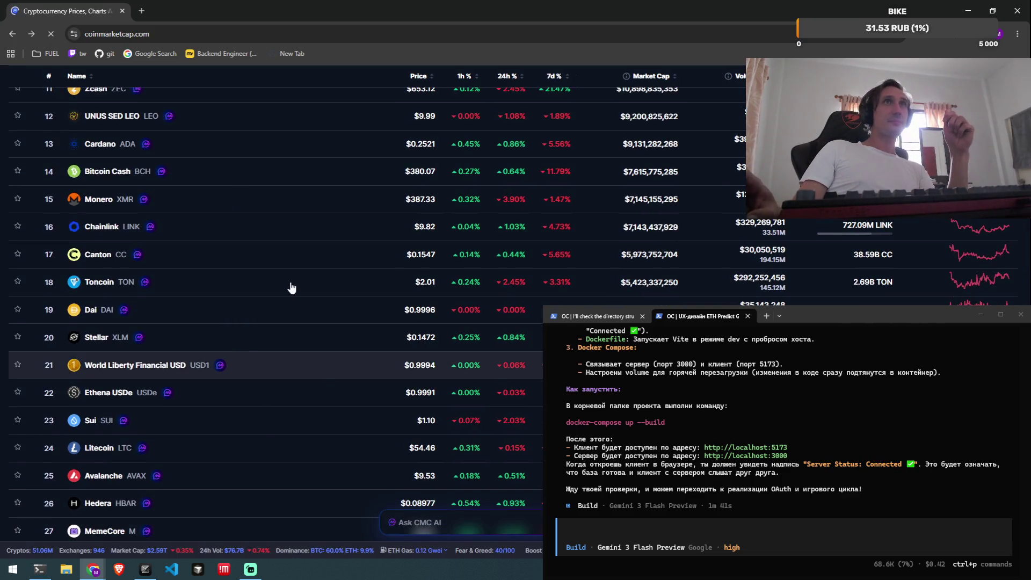
Open the Toncoin page and pan its chart to show 2022–2026.
{"action": "left_click", "coordinate": [290, 284]}
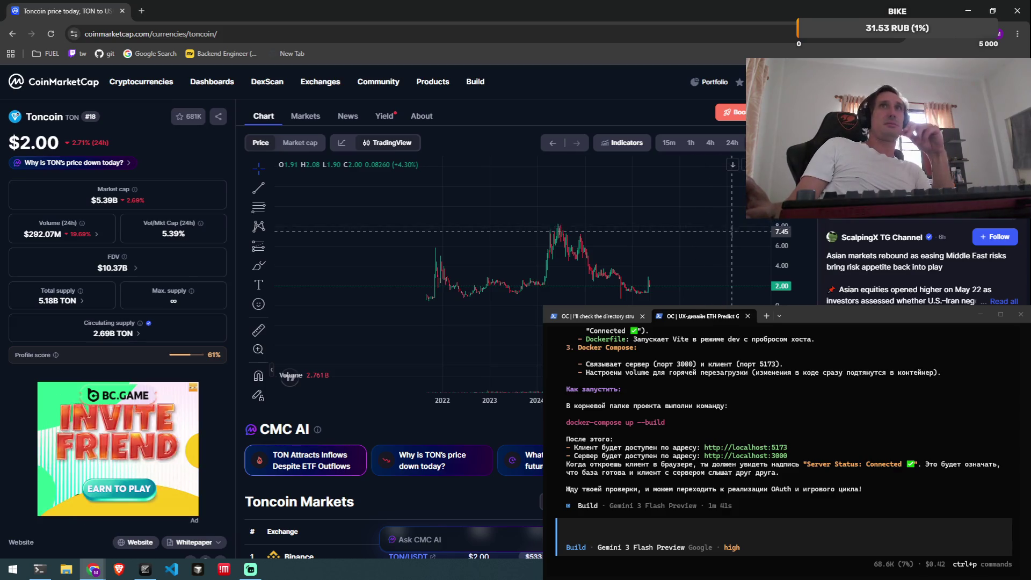
{"action": "mouse_move", "coordinate": [765, 206]}
{"action": "left_mouse_down"}
{"action": "mouse_move", "coordinate": [648, 224]}
{"action": "mouse_move", "coordinate": [662, 222]}
{"action": "left_mouse_up"}
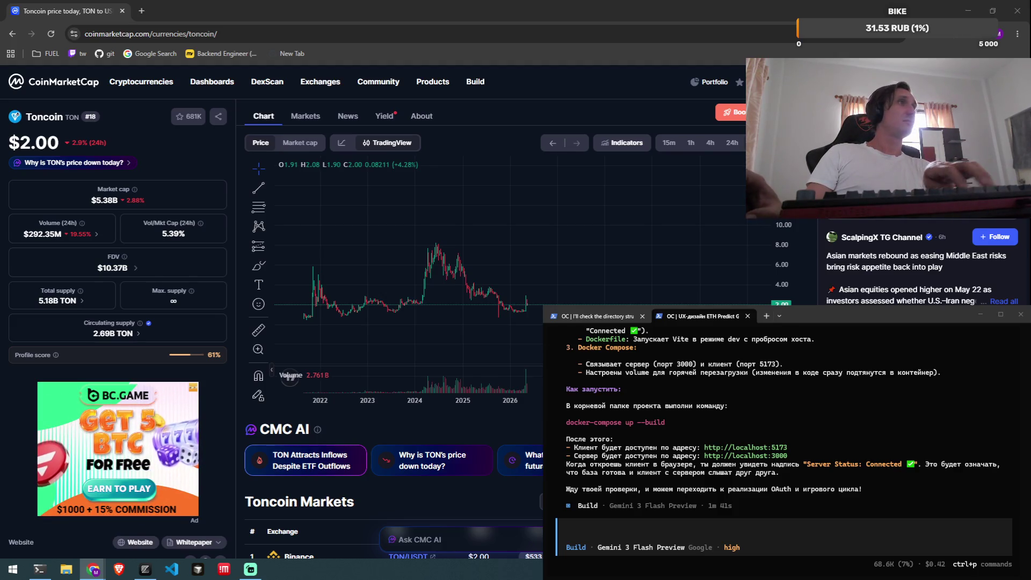
{"action": "key", "text": "alt+Tab"}
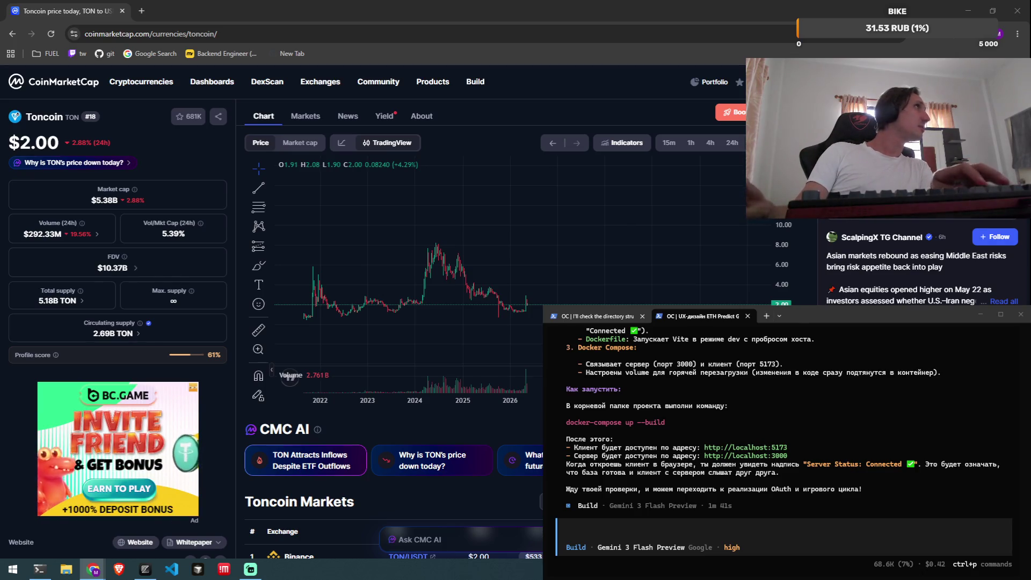
Switch from Chrome back to the code editor with the empty .env file.
{"action": "key", "text": "alt+Tab"}
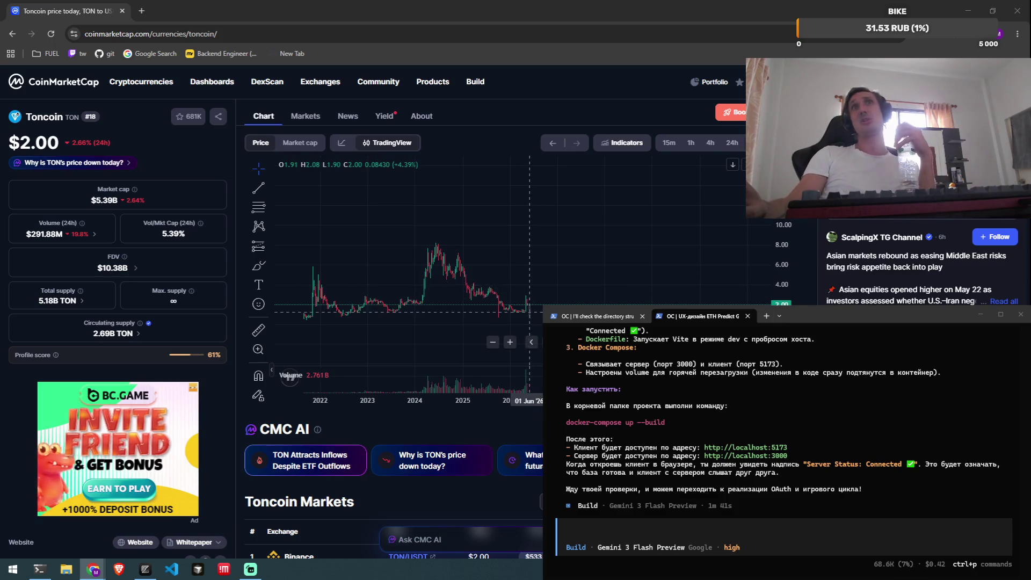
{"action": "key", "text": "alt+Tab"}
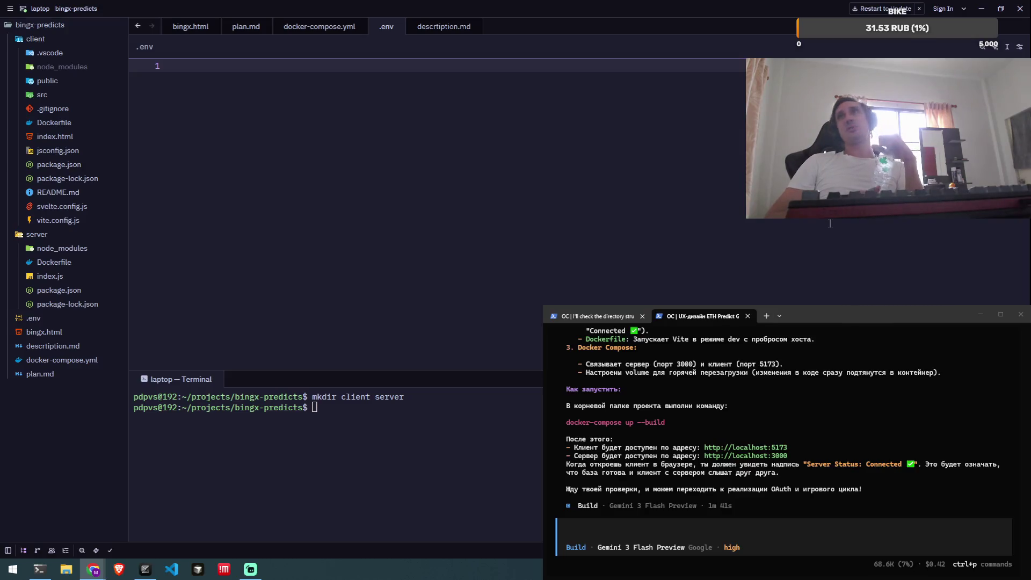
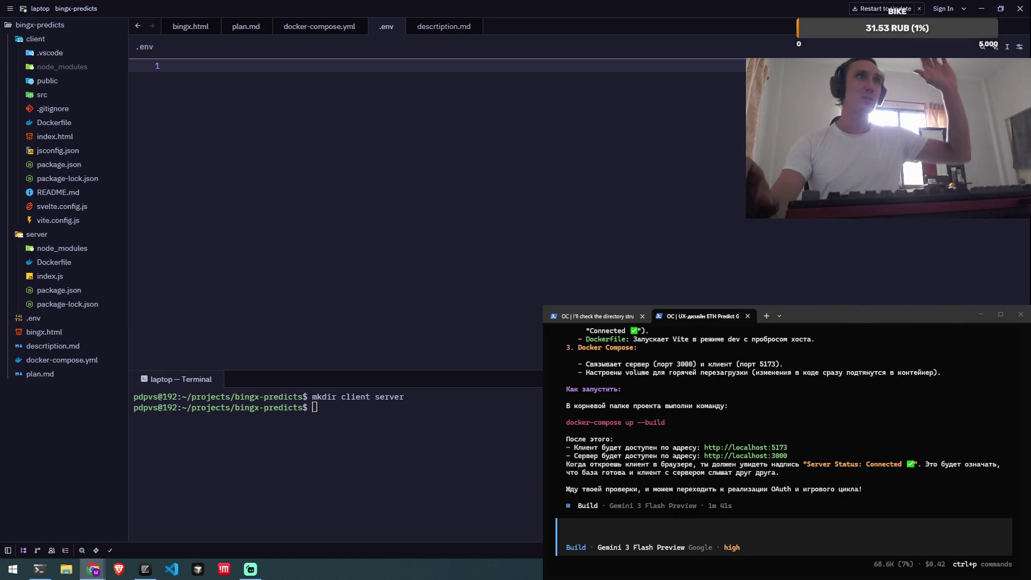
Bring the Zed bingx-predicts window forward, then return to the browser.
{"action": "key", "text": "alt+Tab"}
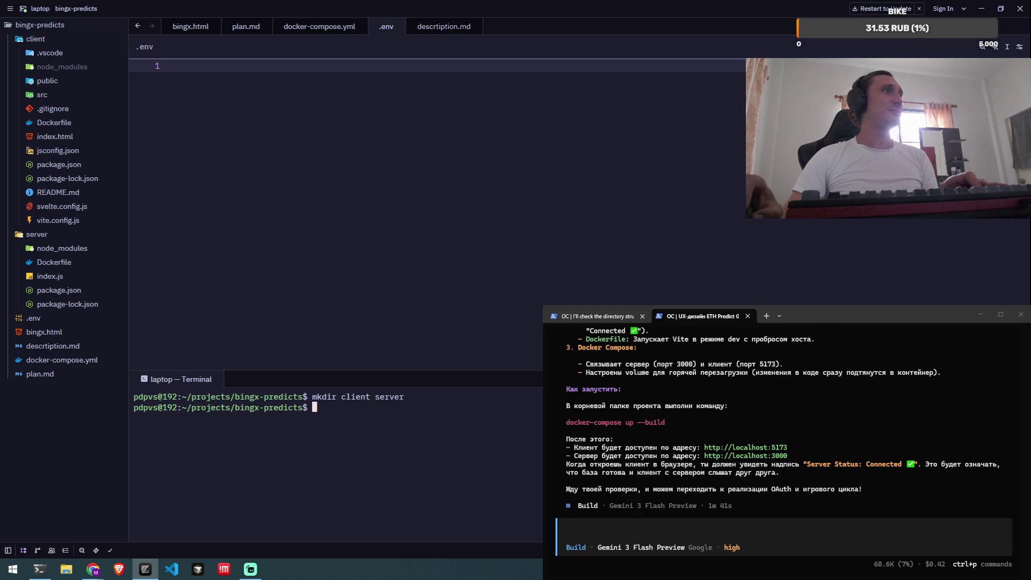
{"action": "key", "text": "alt+Tab"}
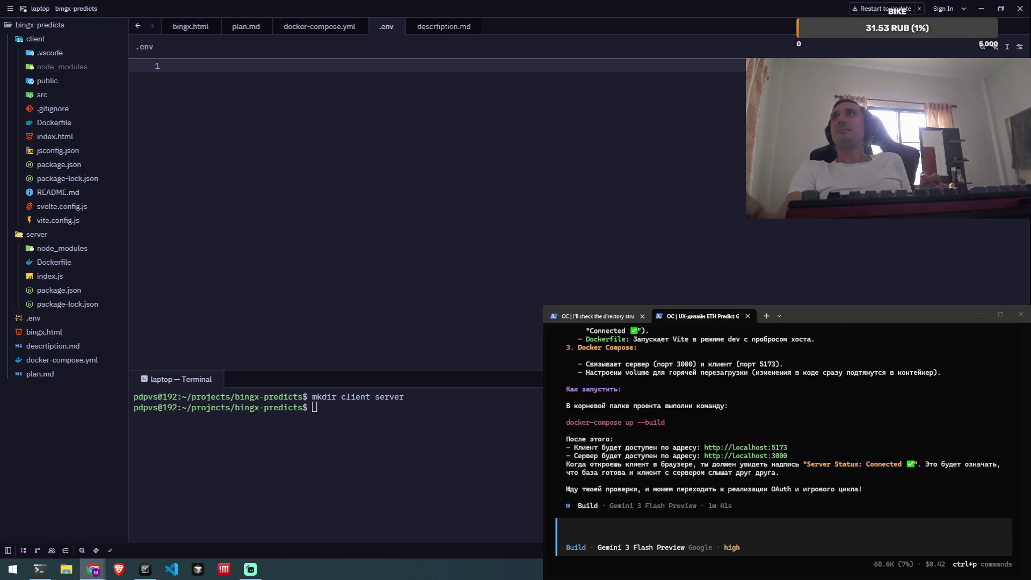
Bring the CoinMarketCap browser window to the front and open the Bitcoin price page.
{"action": "key", "text": "alt+Tab"}
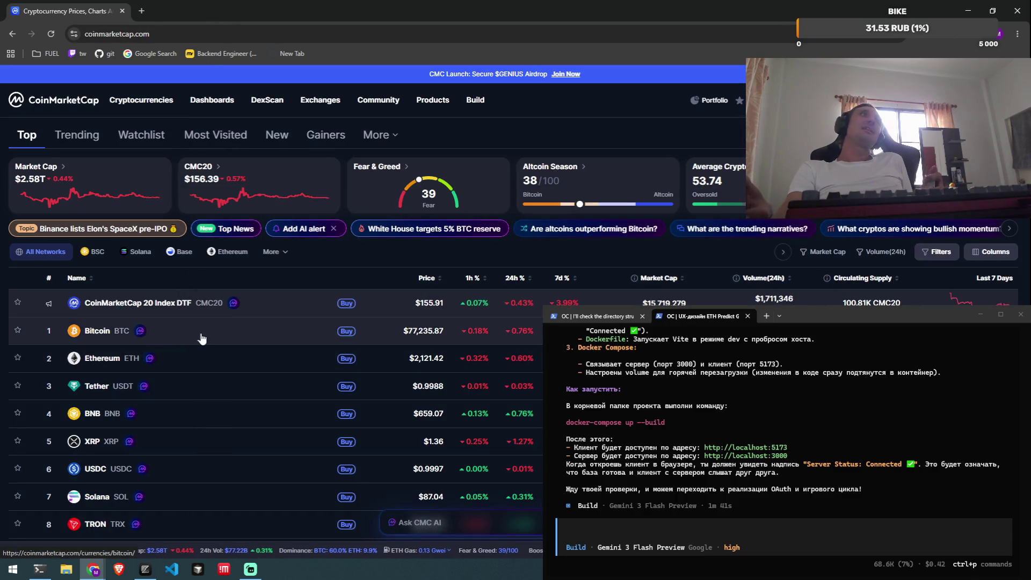
{"action": "left_click", "coordinate": [206, 333]}
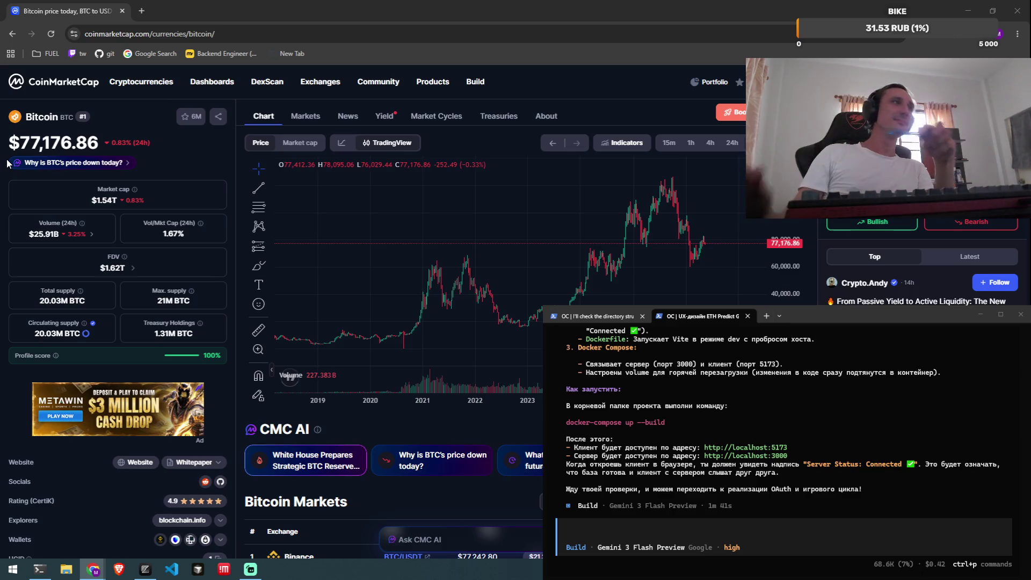
Pan the Bitcoin price chart sideways, then open a new browser tab.
{"action": "left_click_drag", "start_coordinate": [723, 290], "coordinate": [685, 315]}
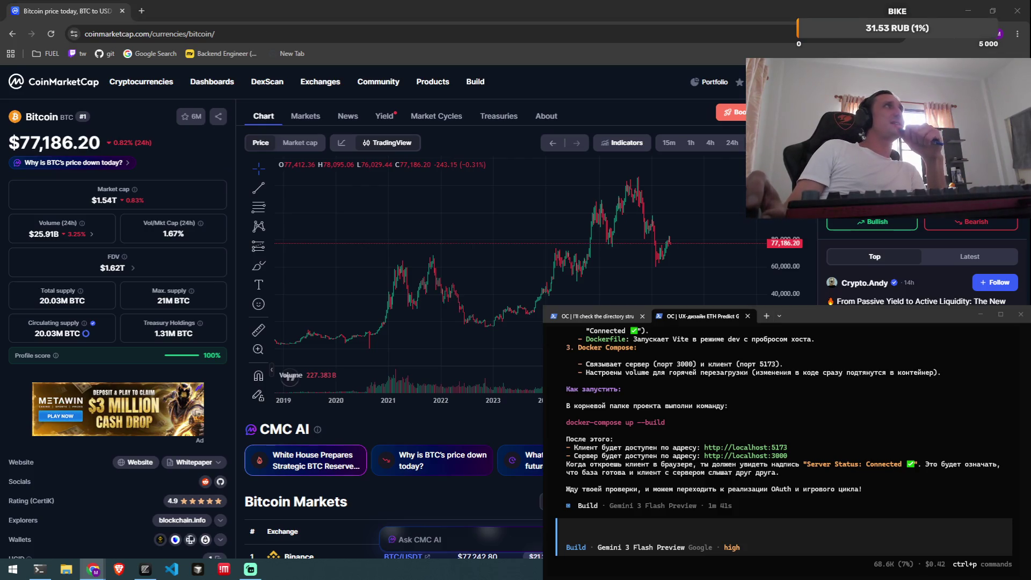
{"action": "key", "text": "ctrl+t"}
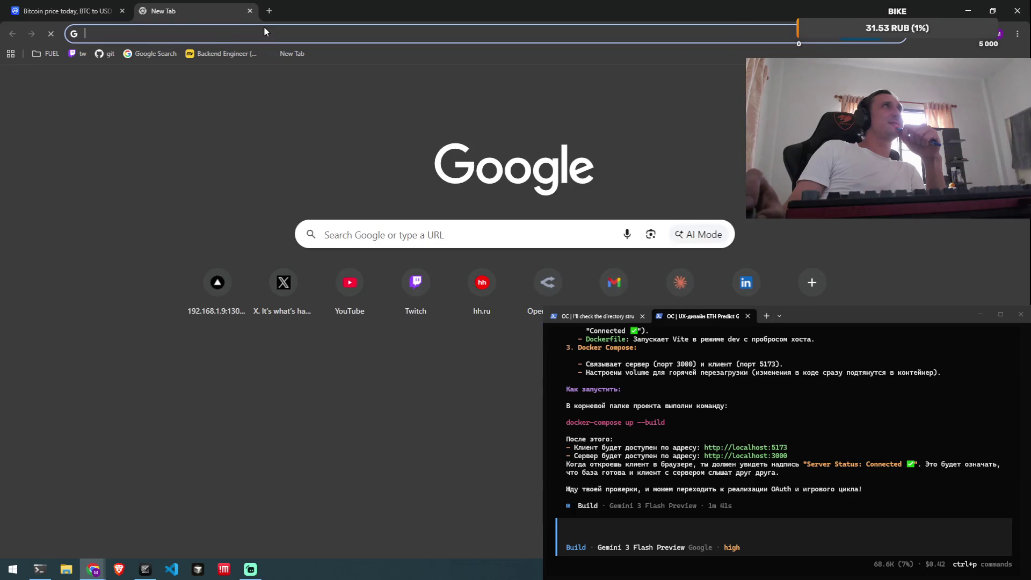
Open YouTube and search for 'лава лава лава мать шалава' using the Russian keyboard layout.
{"action": "left_click", "coordinate": [372, 311]}
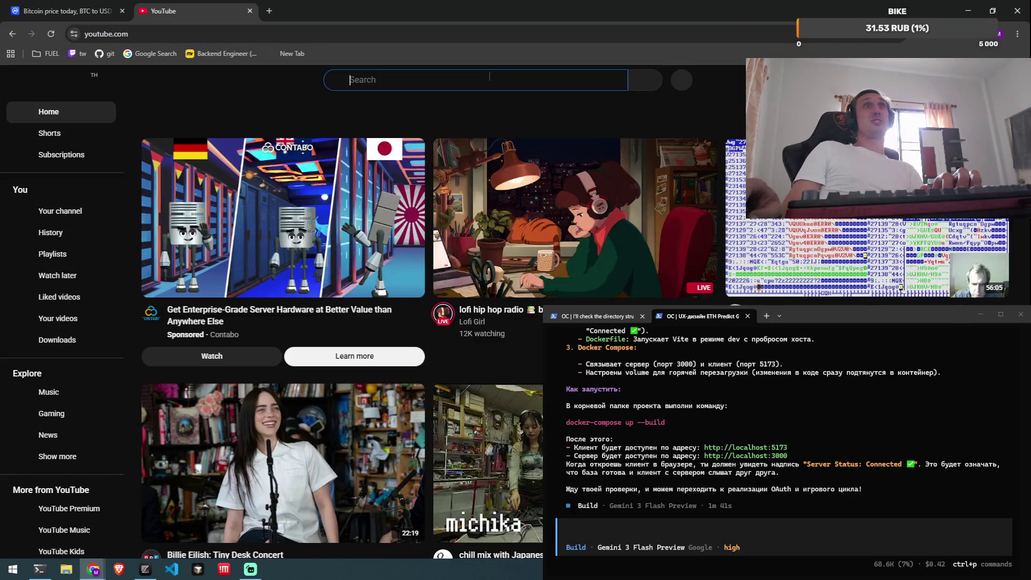
{"action": "left_click", "coordinate": [489, 83]}
{"action": "type", "text": "k"}
{"action": "key", "text": "BackSpace"}
{"action": "key", "text": "super+space"}
{"action": "type", "text": "лава лава"}
{"action": "key", "text": "Down"}
{"action": "key", "text": "Down"}
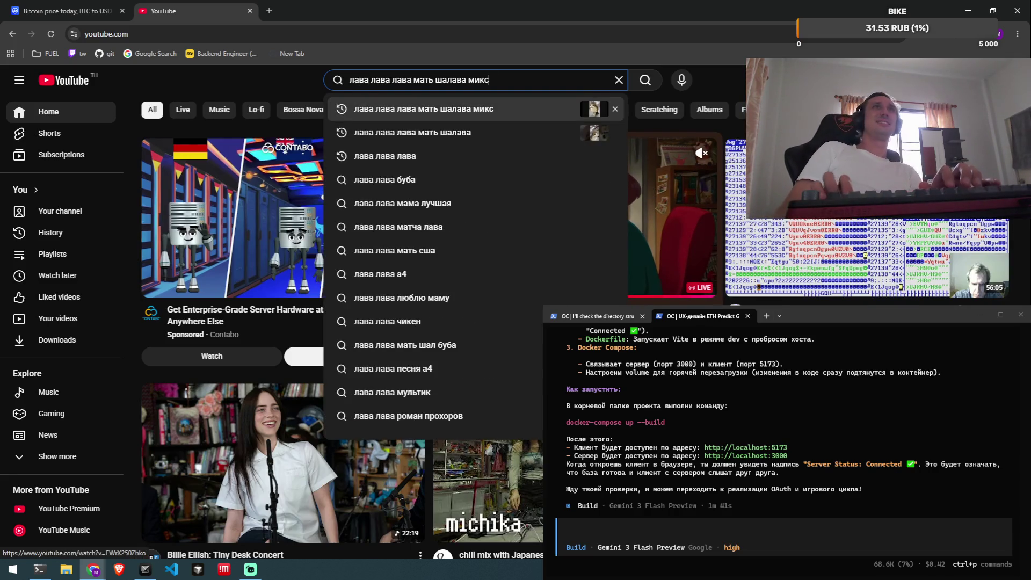
{"action": "key", "text": "Return"}
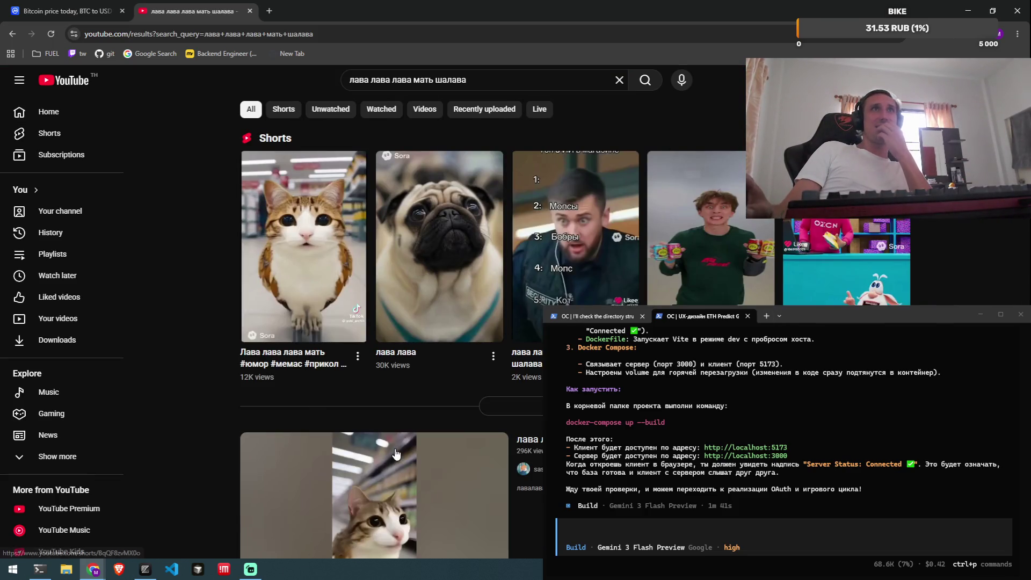
Peek at the first Short, go back to the results, and open the cat Short.
{"action": "left_click", "coordinate": [313, 304]}
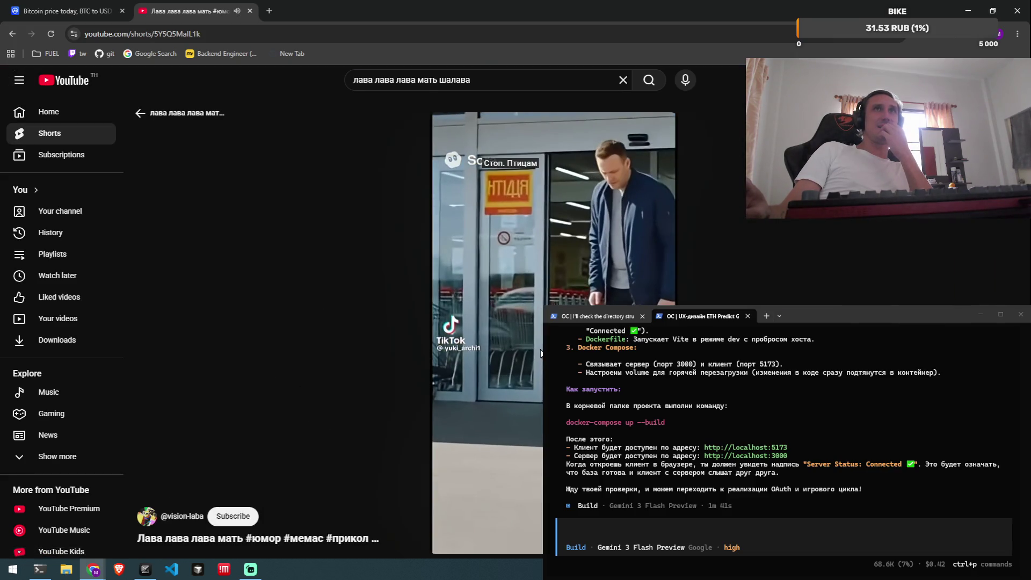
{"action": "key", "text": "alt+Left"}
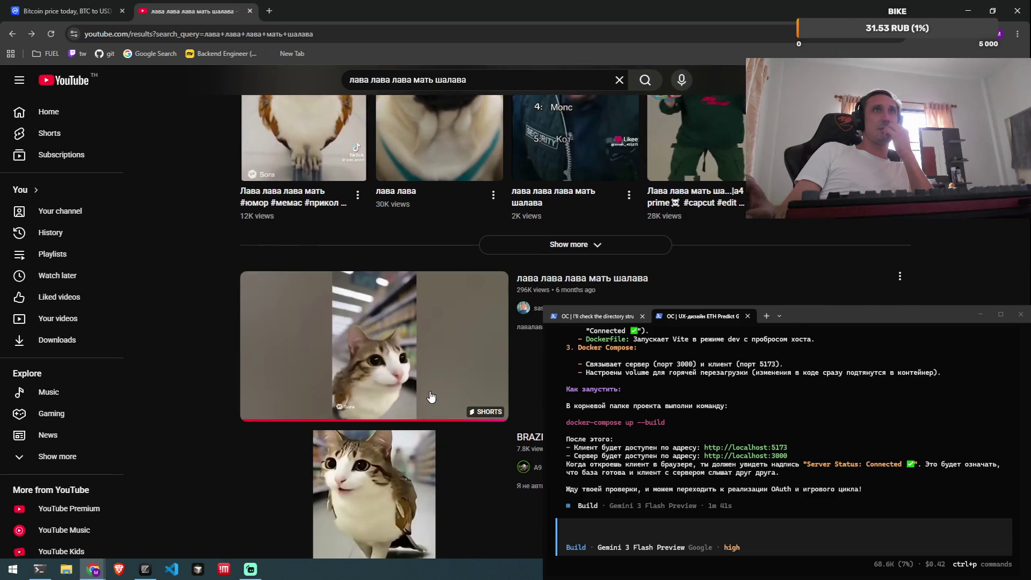
{"action": "left_click", "coordinate": [430, 392]}
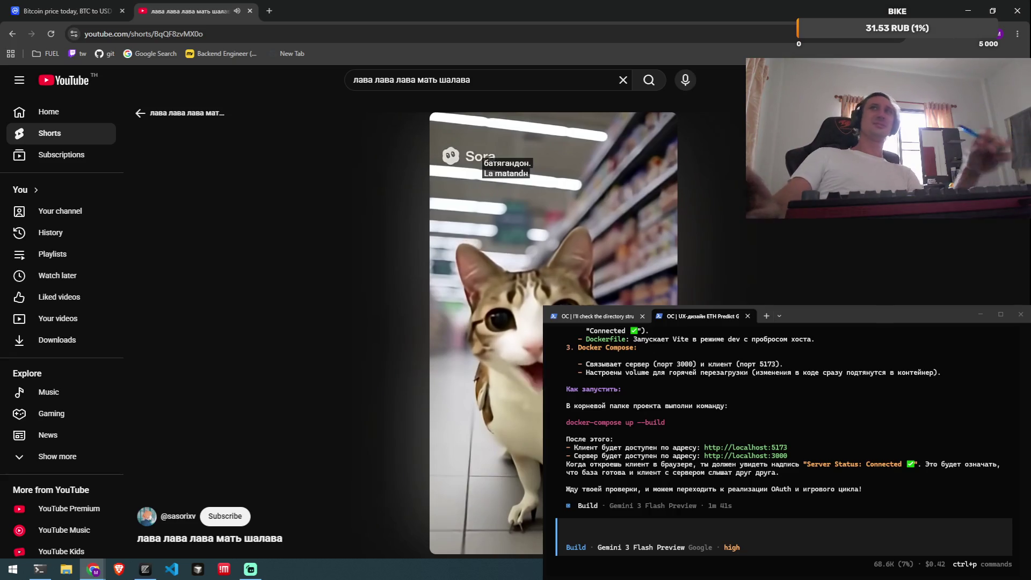
Seek to a later point in the cat Short, pause and resume it, then switch to Zed.
{"action": "mouse_move", "coordinate": [553, 269]}
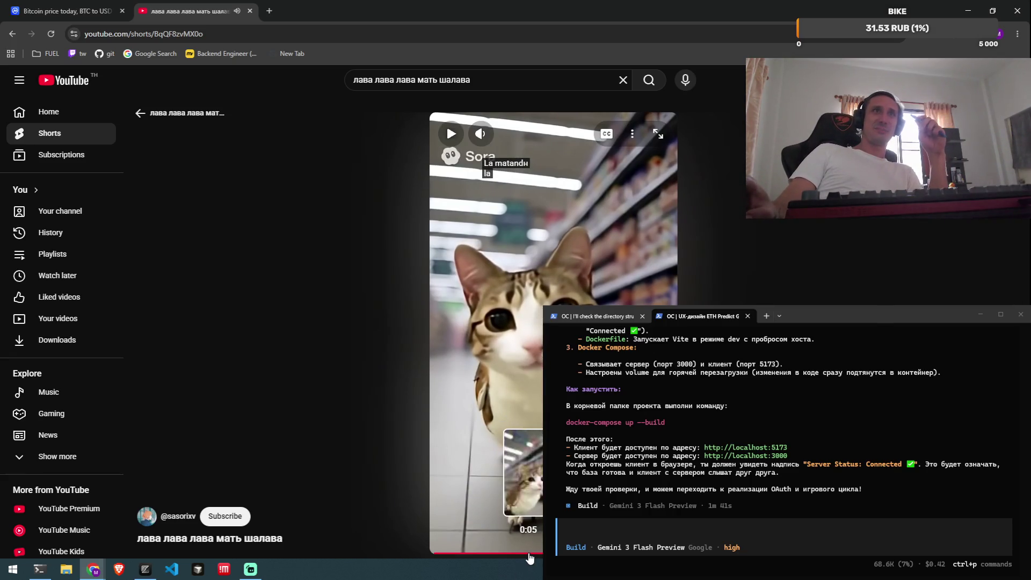
{"action": "left_click", "coordinate": [526, 555]}
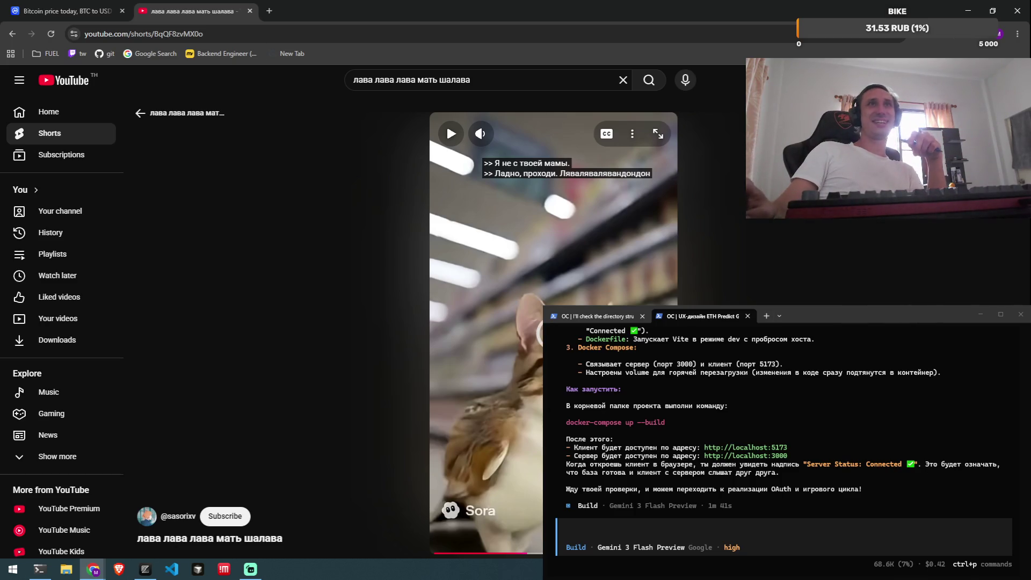
{"action": "key", "text": "space"}
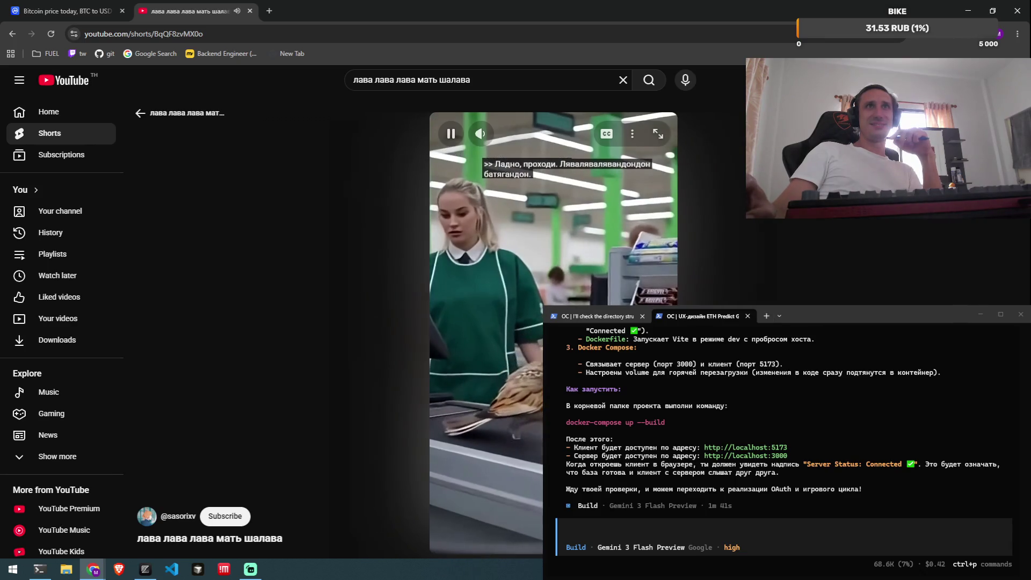
{"action": "key", "text": "space"}
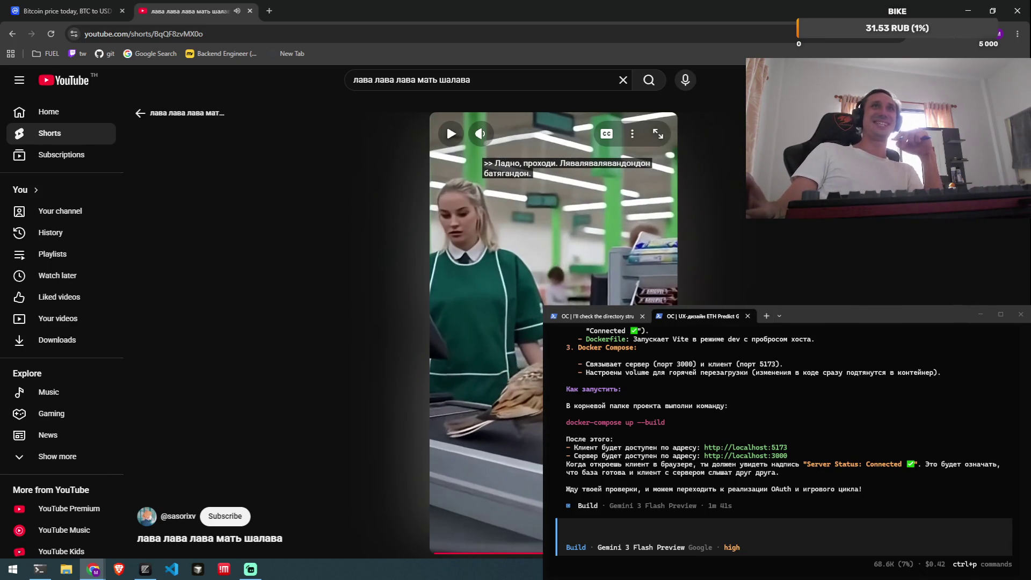
{"action": "left_click", "coordinate": [446, 123]}
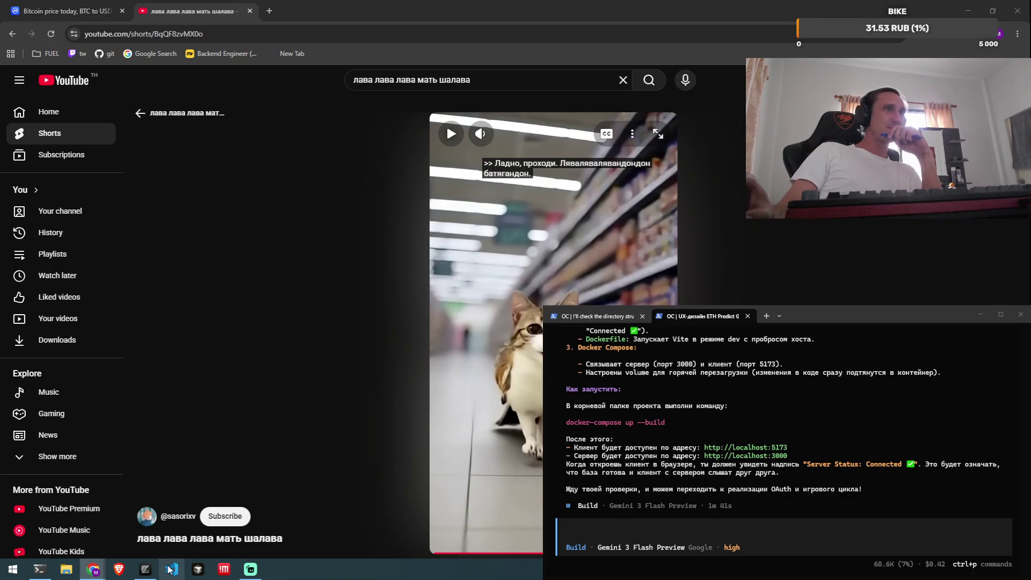
{"action": "left_click", "coordinate": [145, 569]}
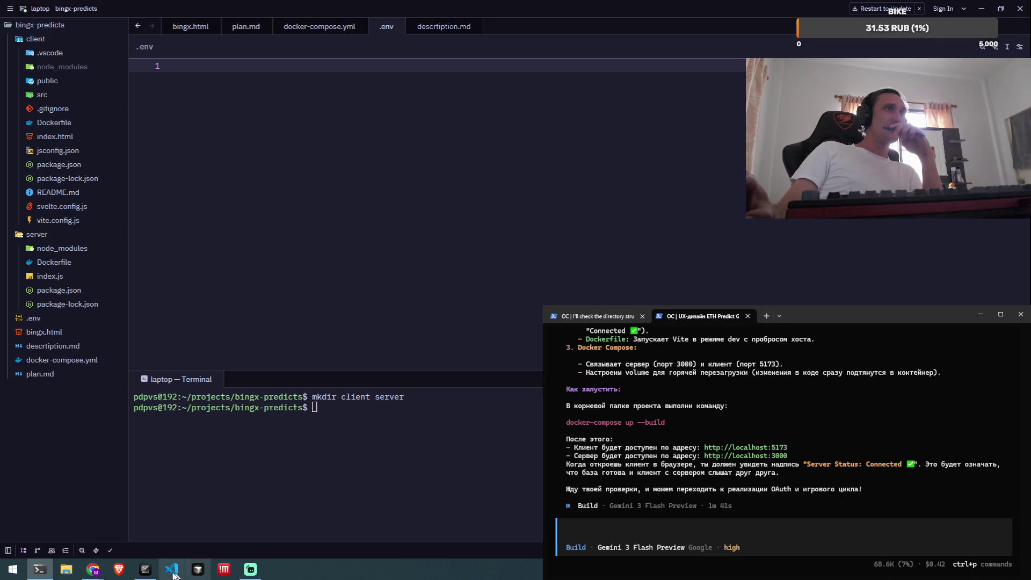
Send the agent terminal to the background and minimise Zed to reveal the YouTube Short.
{"action": "left_click", "coordinate": [251, 569]}
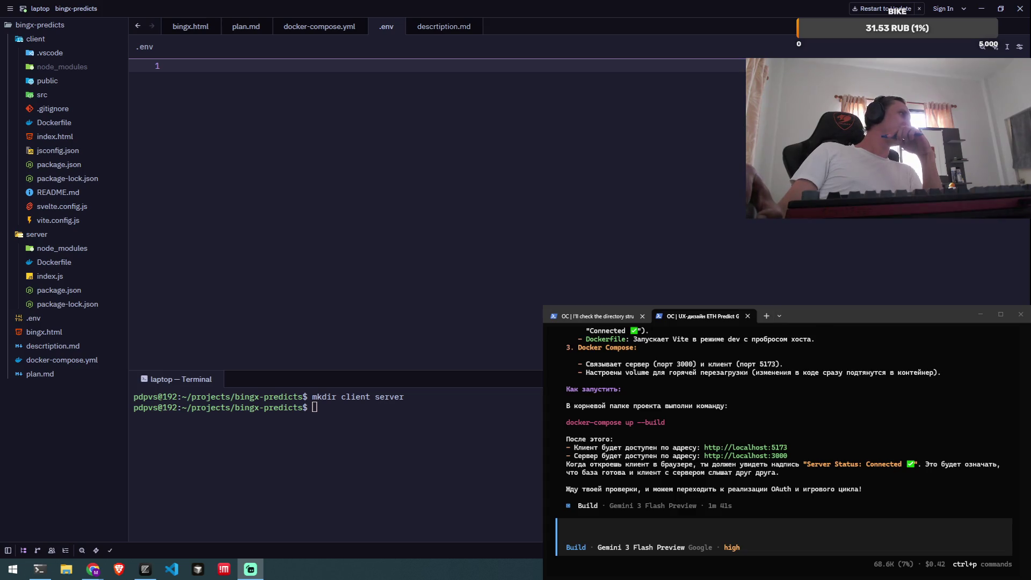
{"action": "key", "text": "alt+Tab"}
{"action": "left_click", "coordinate": [981, 8]}
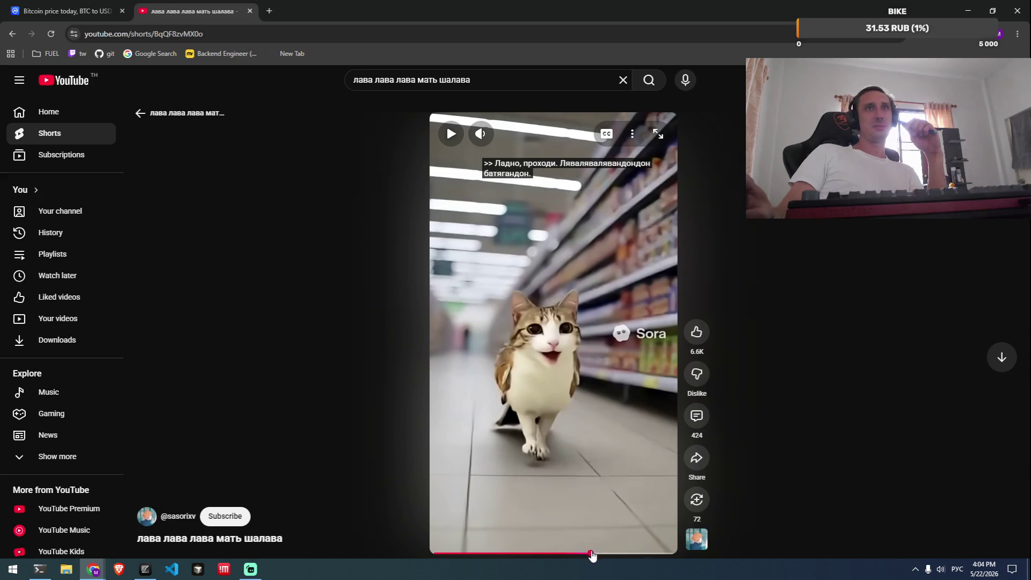
Scrub, play and pause the Short, close the browser, and restore the bingx-predicts editor.
{"action": "left_click_drag", "start_coordinate": [592, 555], "coordinate": [574, 453]}
{"action": "left_click", "coordinate": [548, 508]}
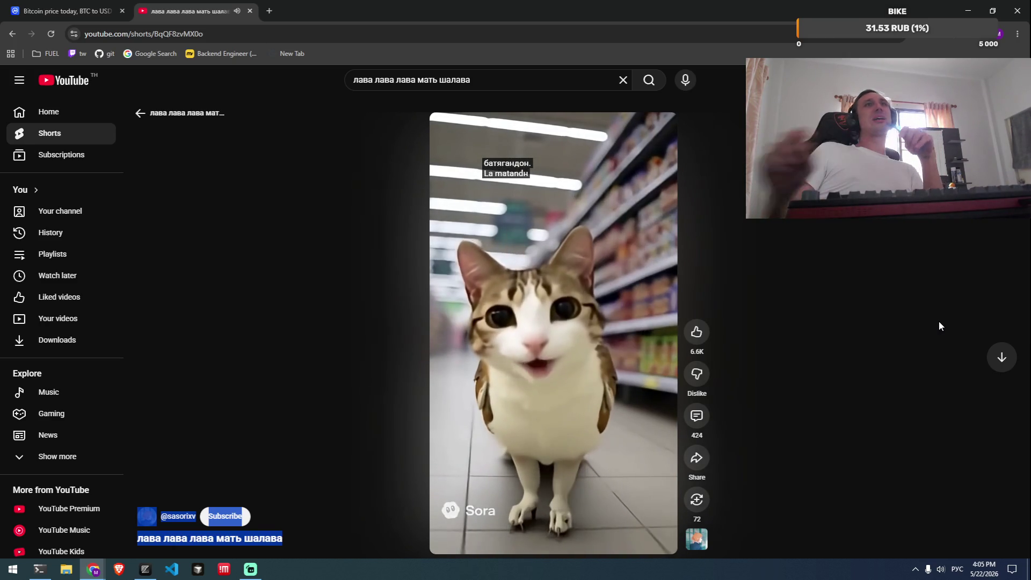
{"action": "left_click", "coordinate": [559, 444]}
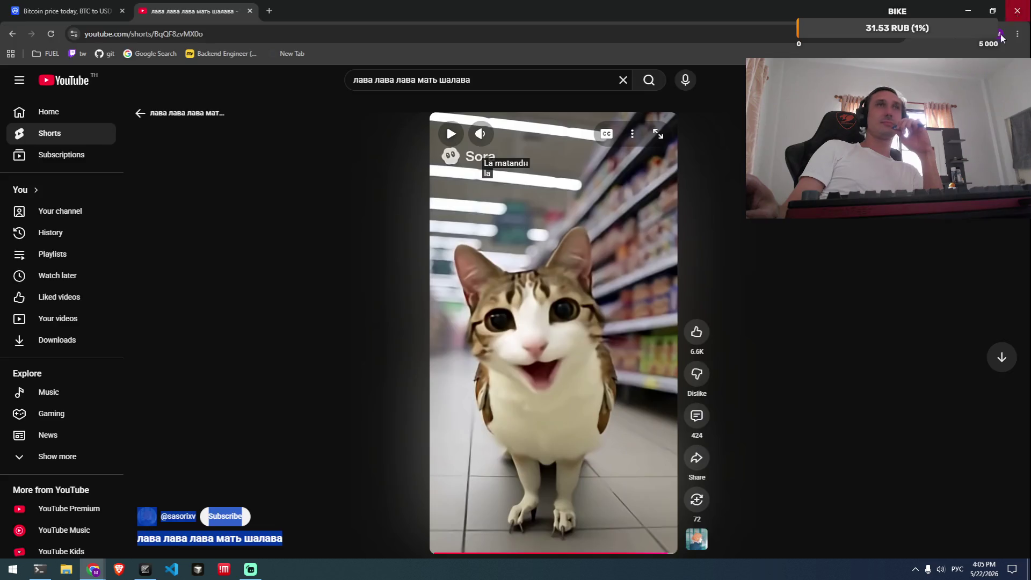
{"action": "left_click", "coordinate": [1017, 11]}
{"action": "left_click", "coordinate": [144, 574]}
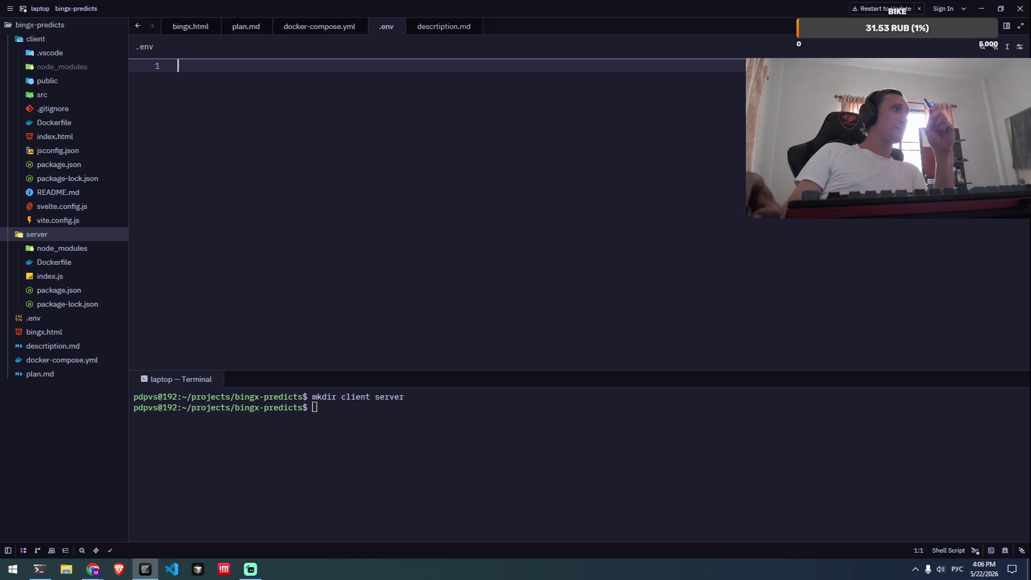
Cycle through the open windows, then dismiss the switcher to stay in Zed.
{"action": "key", "text": "alt+Tab"}
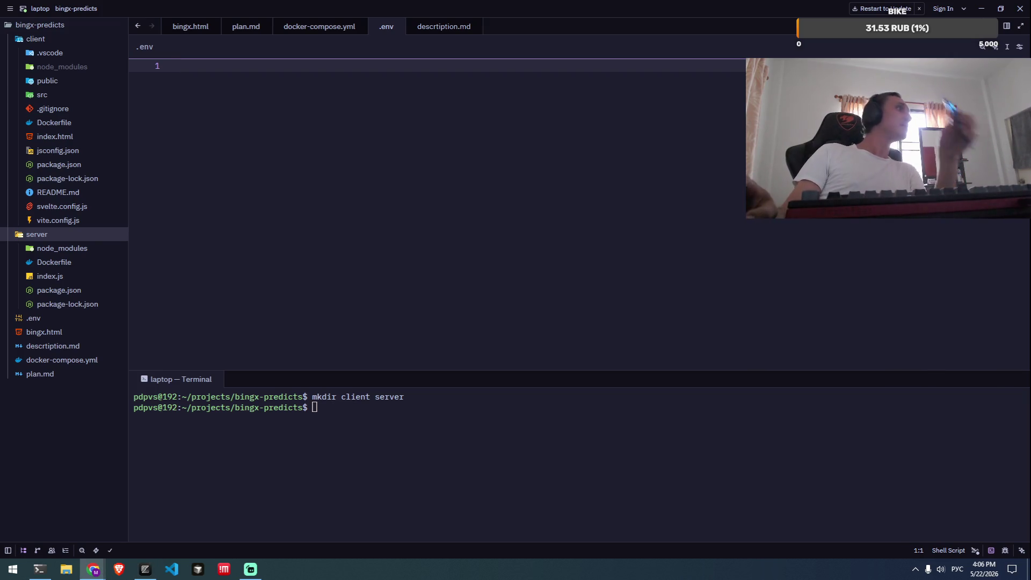
{"action": "key", "text": "alt+Tab"}
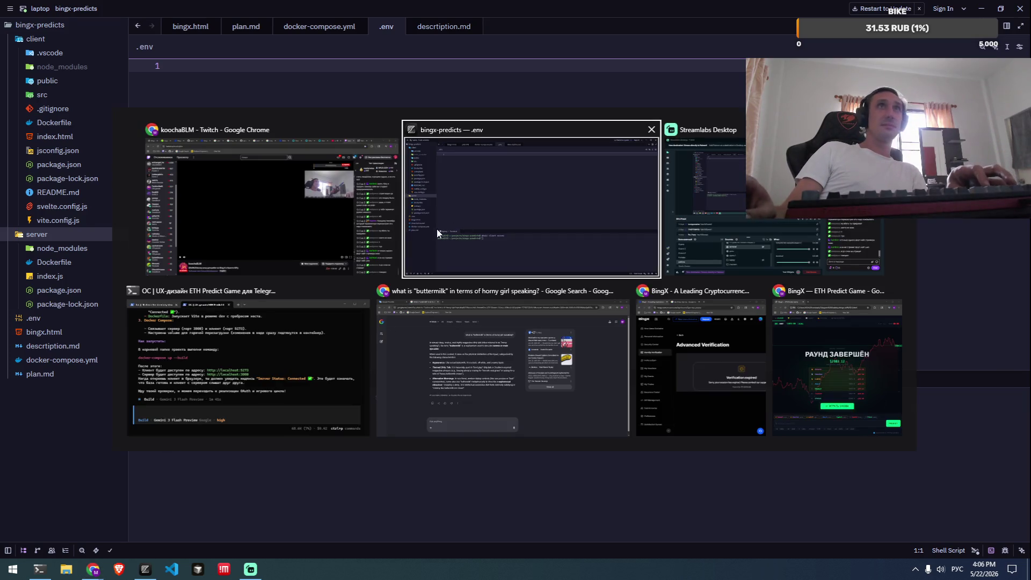
{"action": "key", "text": "alt+Tab"}
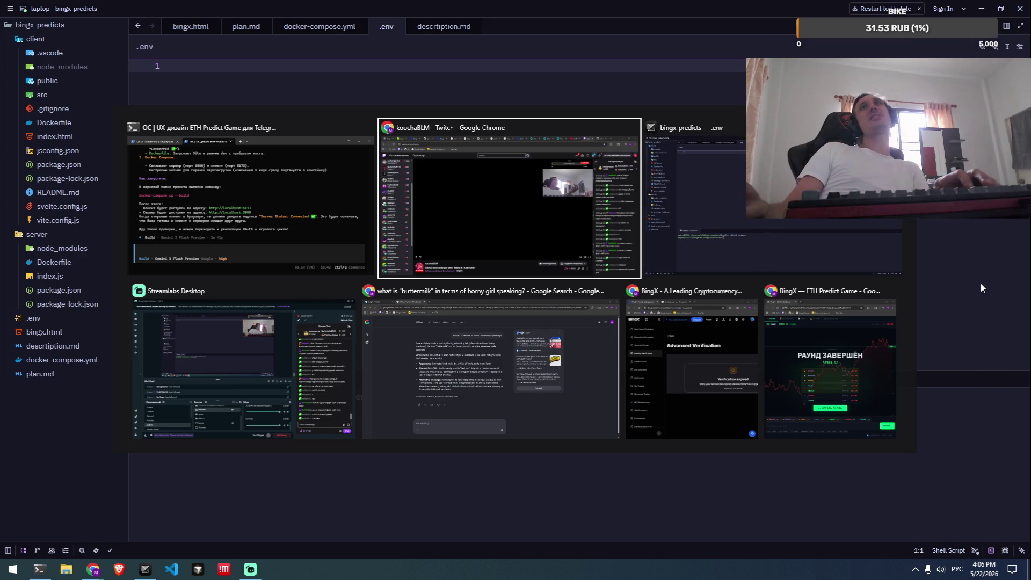
{"action": "key", "text": "Escape"}
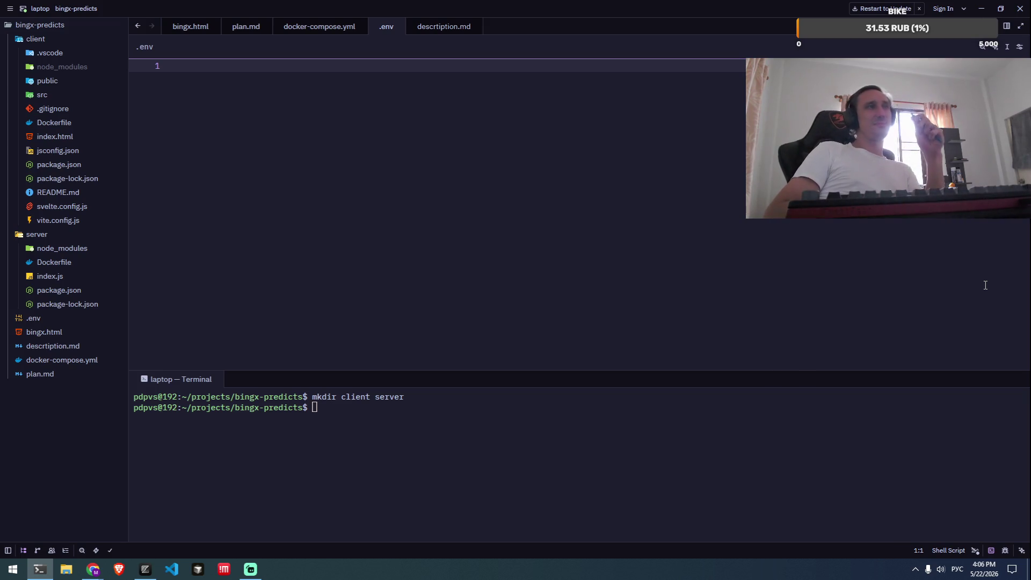
Focus the editor's terminal, set the input language to English, and bring up Google Maps.
{"action": "left_click", "coordinate": [380, 424]}
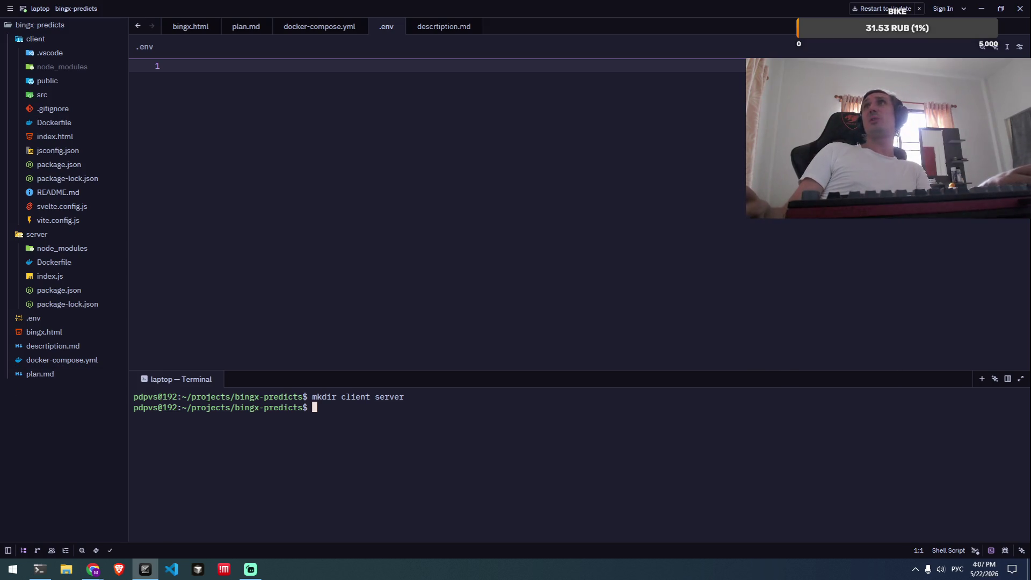
{"action": "key", "text": "super+space"}
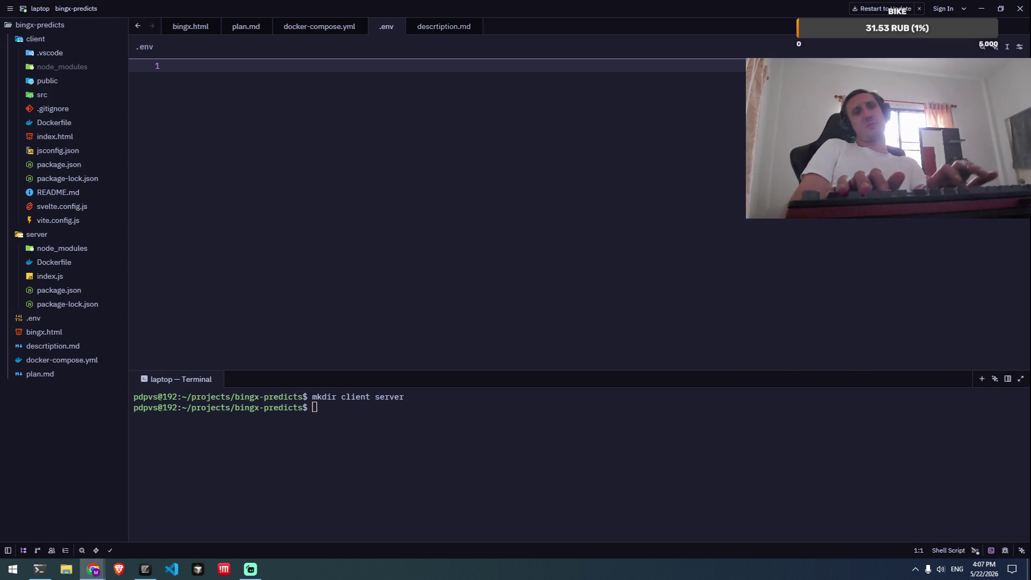
{"action": "key", "text": "super+space"}
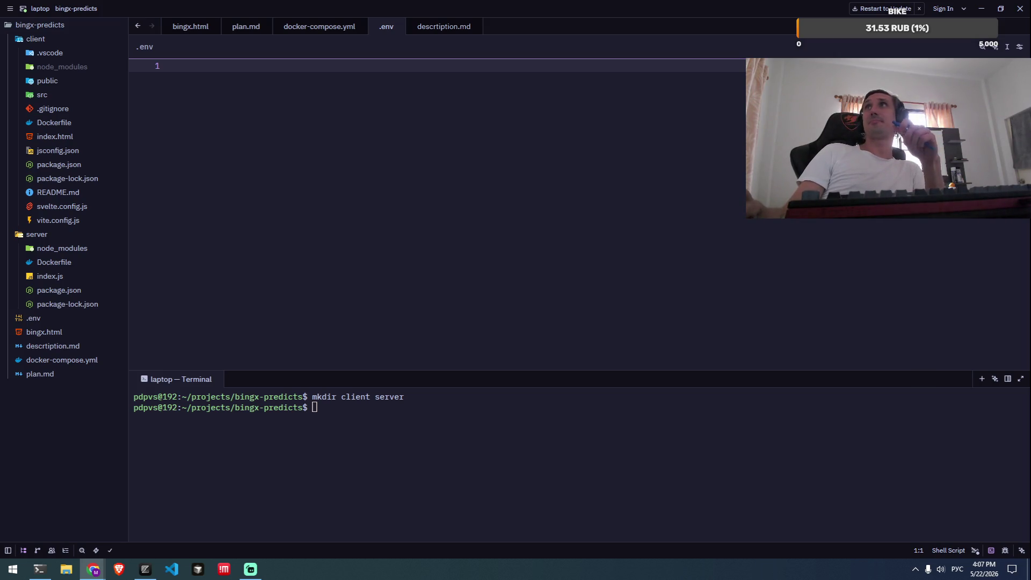
{"action": "key", "text": "alt+shift"}
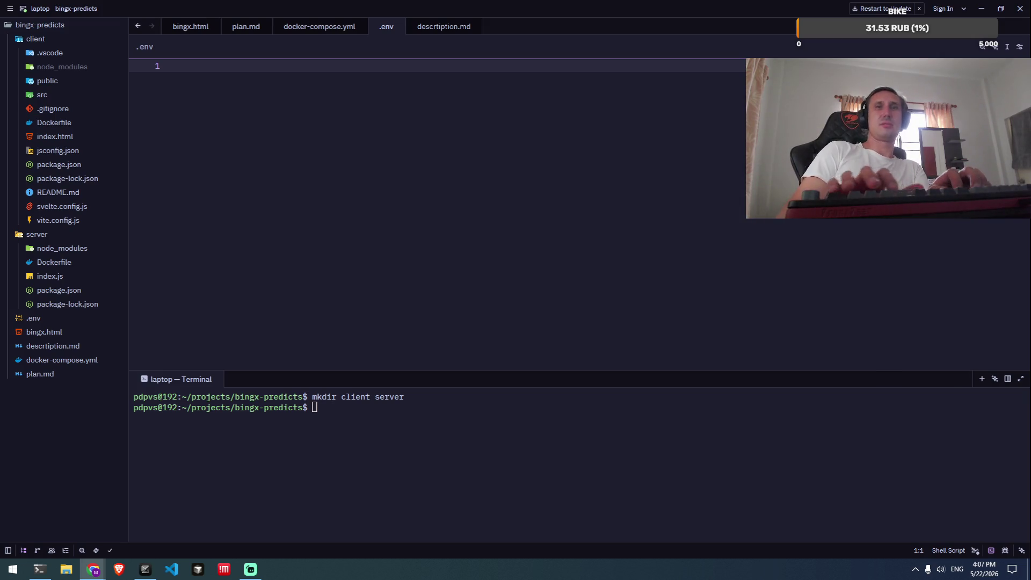
{"action": "key", "text": "alt+Tab"}
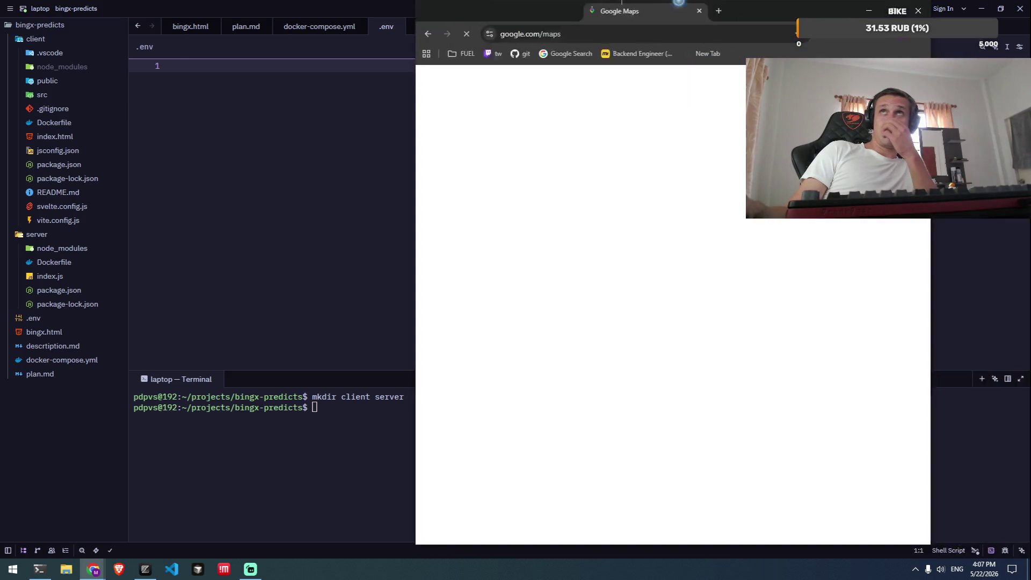
Zoom and pan Google Maps back onto Southeast Asia, then switch to the Fortnite servers search.
{"action": "scroll", "coordinate": [603, 276], "scroll_direction": "down", "scroll_amount": 5}
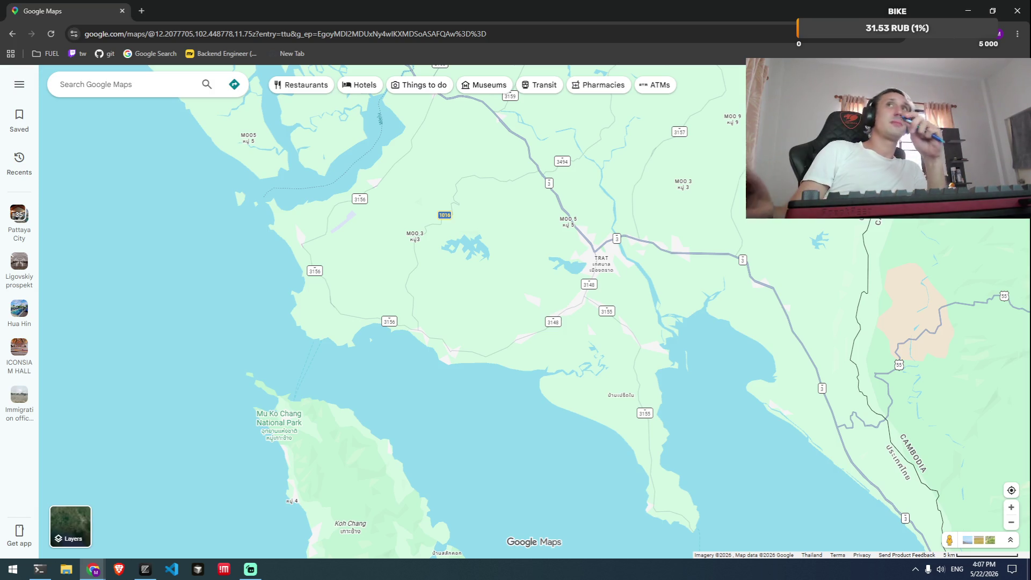
{"action": "scroll", "coordinate": [711, 339], "scroll_direction": "down", "scroll_amount": 10}
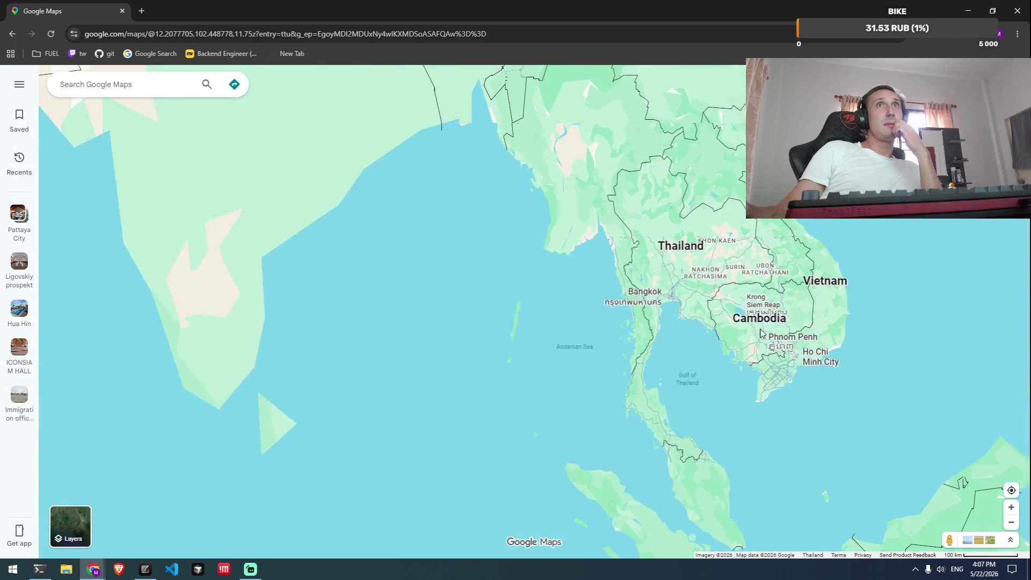
{"action": "scroll", "coordinate": [745, 342], "scroll_direction": "up", "scroll_amount": 2}
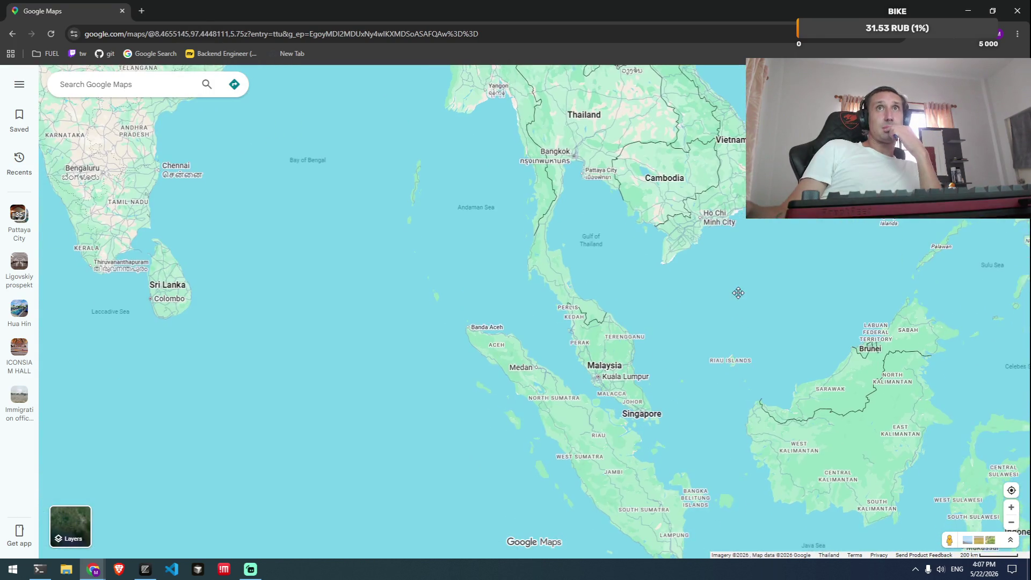
{"action": "mouse_move", "coordinate": [725, 340]}
{"action": "left_mouse_down"}
{"action": "mouse_move", "coordinate": [767, 403]}
{"action": "mouse_move", "coordinate": [734, 246]}
{"action": "left_mouse_up"}
{"action": "scroll", "coordinate": [741, 246], "scroll_direction": "down", "scroll_amount": 3}
{"action": "left_click_drag", "start_coordinate": [784, 309], "coordinate": [802, 358]}
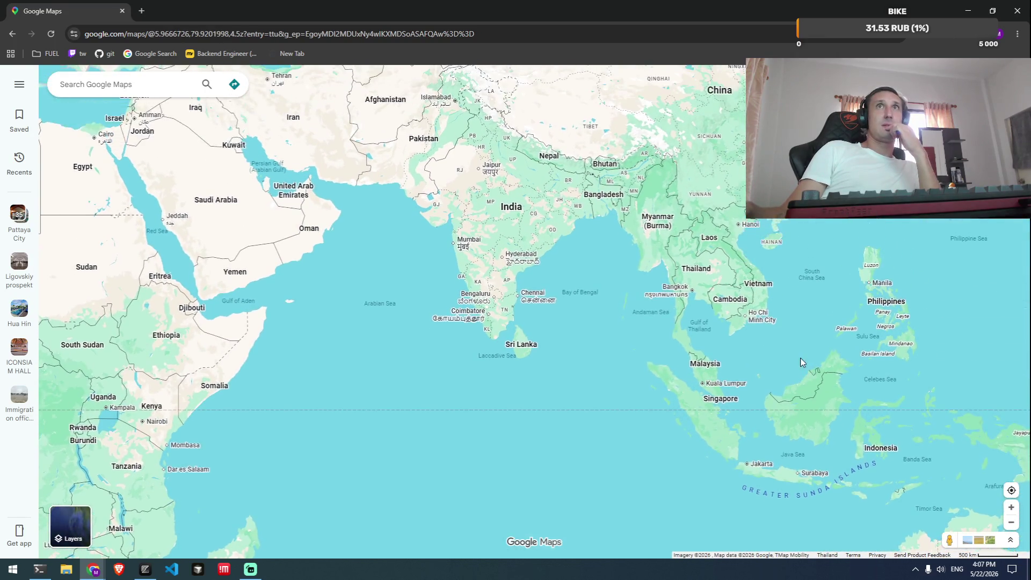
{"action": "scroll", "coordinate": [779, 332], "scroll_direction": "up", "scroll_amount": 3}
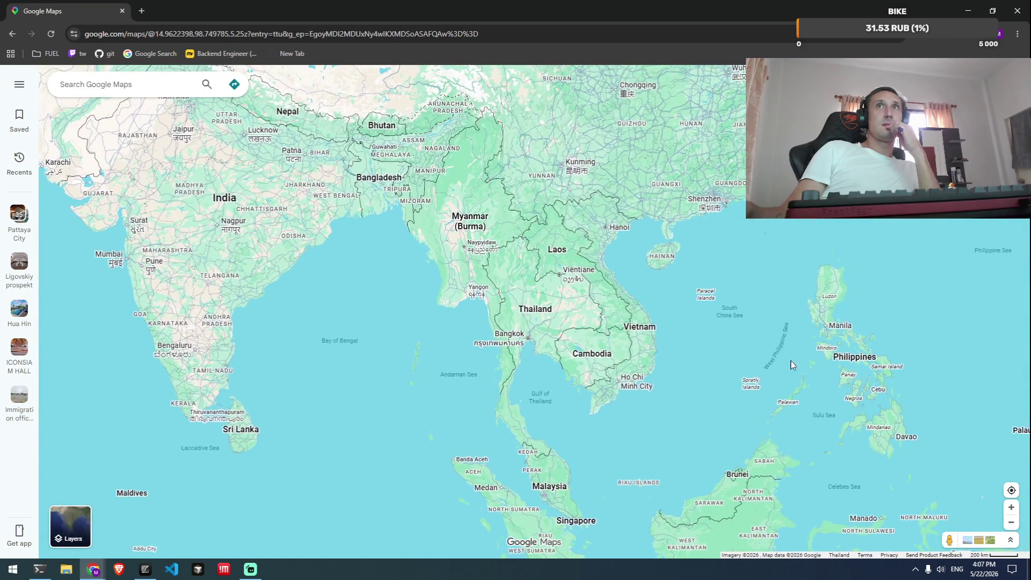
{"action": "left_click_drag", "start_coordinate": [789, 358], "coordinate": [780, 296]}
{"action": "scroll", "coordinate": [863, 345], "scroll_direction": "down", "scroll_amount": 5}
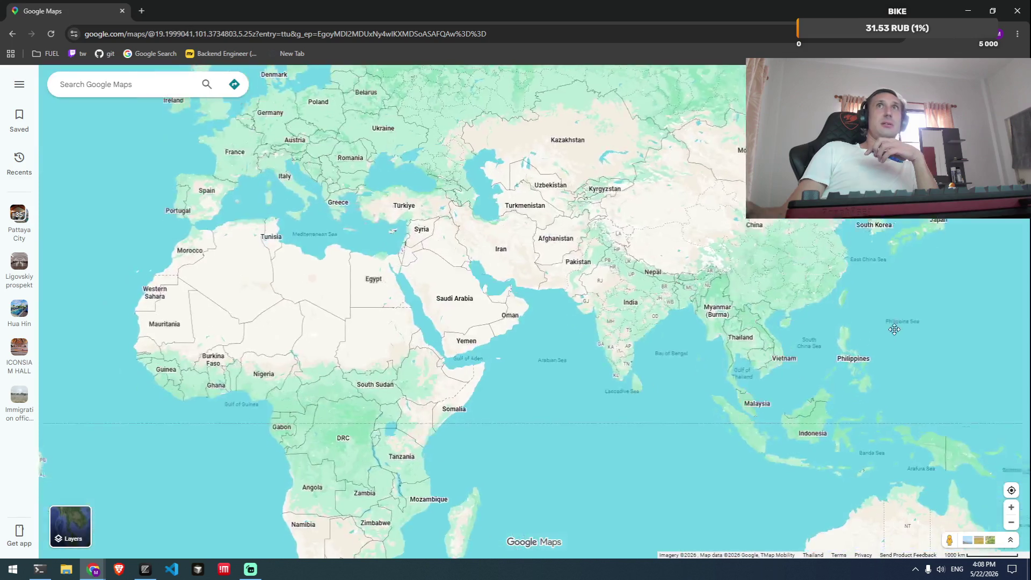
{"action": "left_click_drag", "start_coordinate": [895, 329], "coordinate": [895, 292]}
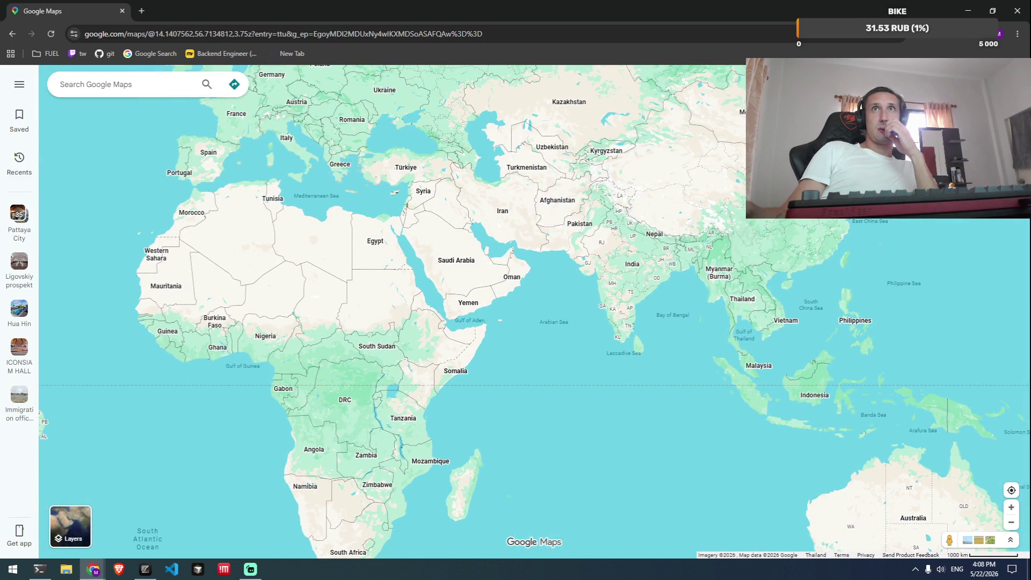
{"action": "scroll", "coordinate": [771, 340], "scroll_direction": "up", "scroll_amount": 3}
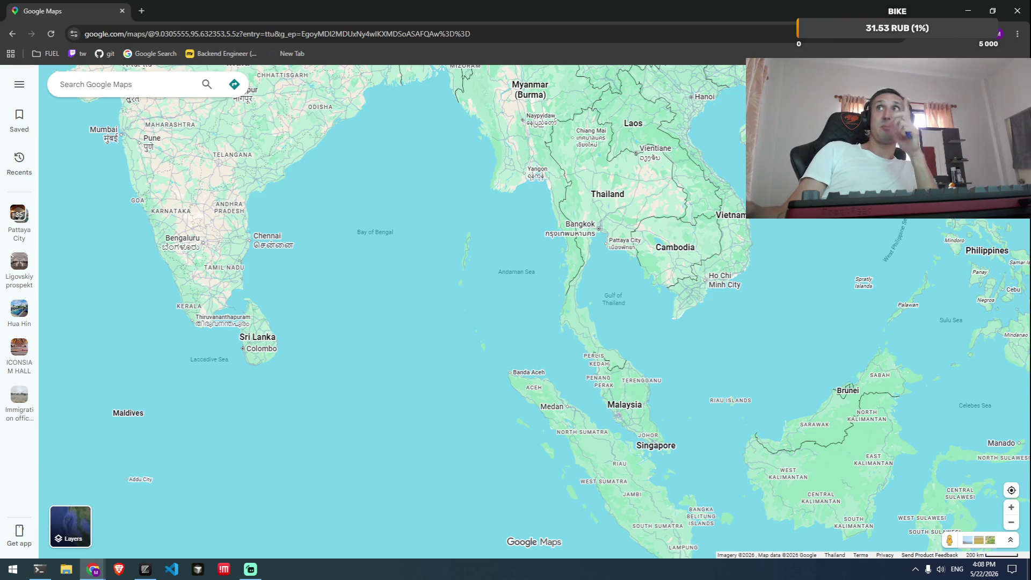
{"action": "key", "text": "alt+Tab"}
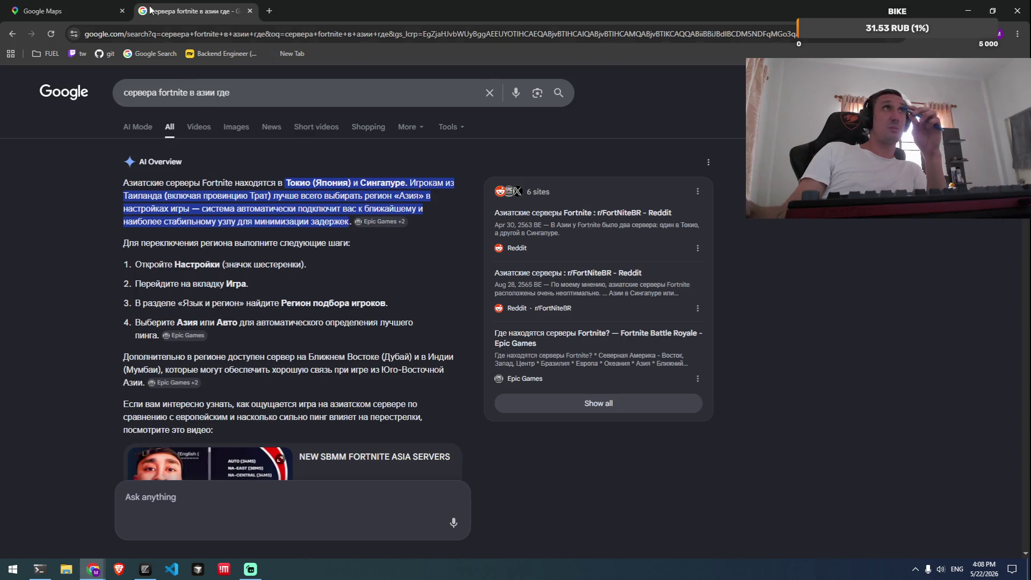
Return to the Google Maps tab and zoom out to show Europe, Africa and Asia.
{"action": "left_click", "coordinate": [62, 15]}
{"action": "scroll", "coordinate": [785, 280], "scroll_direction": "down", "scroll_amount": 3}
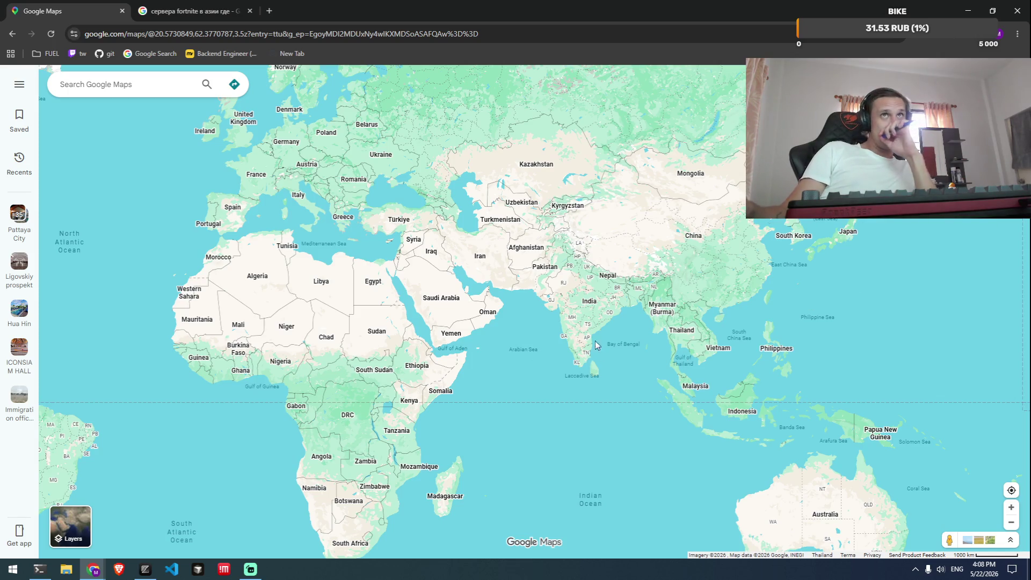
Pan and zoom the map toward Thailand, then expand and collapse the Explore photo strip.
{"action": "mouse_move", "coordinate": [738, 288]}
{"action": "left_mouse_down"}
{"action": "mouse_move", "coordinate": [676, 356]}
{"action": "mouse_move", "coordinate": [669, 280]}
{"action": "mouse_move", "coordinate": [625, 273]}
{"action": "left_mouse_up"}
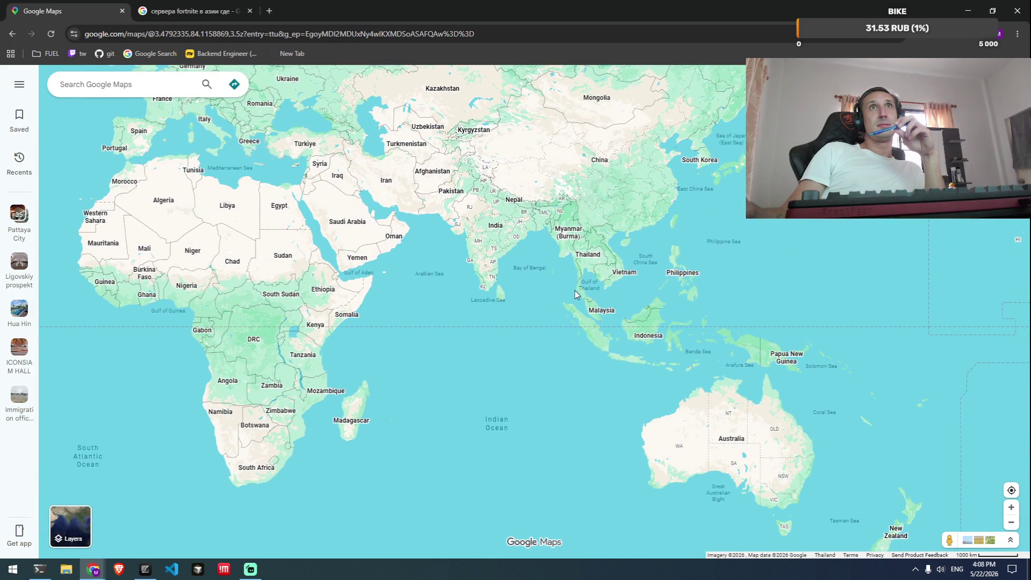
{"action": "scroll", "coordinate": [591, 292], "scroll_direction": "up", "scroll_amount": 5}
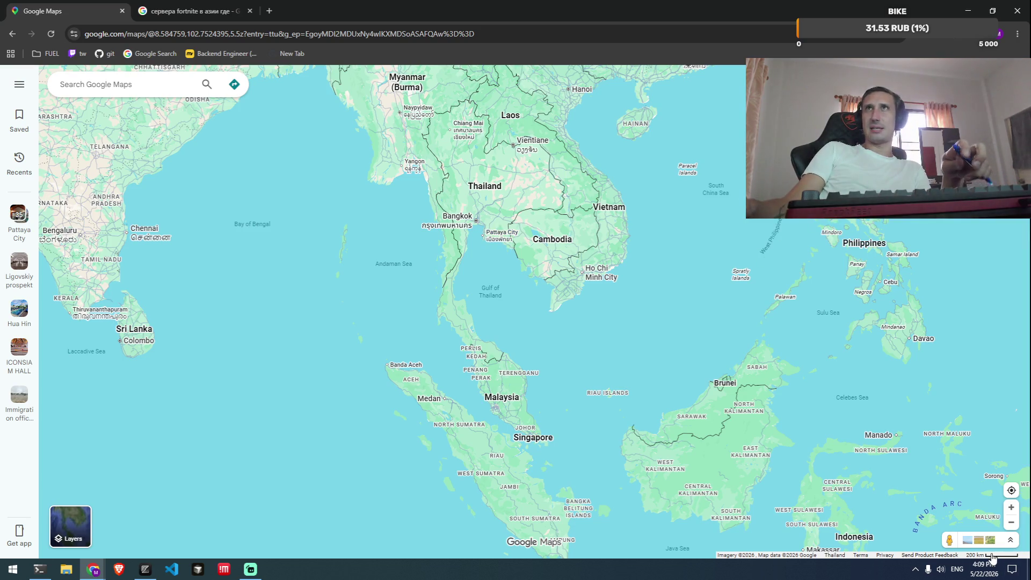
{"action": "left_click", "coordinate": [1011, 540]}
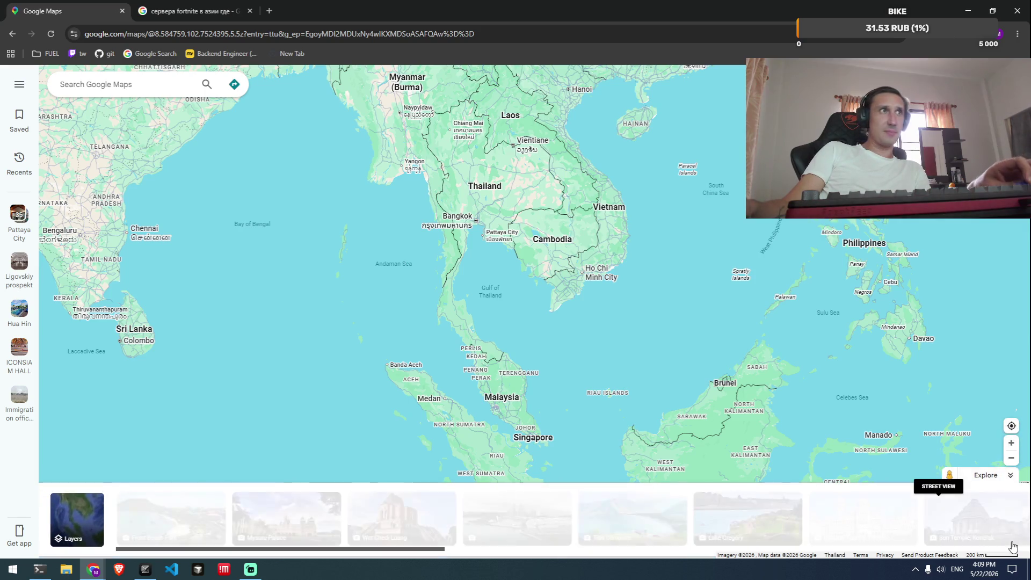
{"action": "left_click", "coordinate": [1010, 475]}
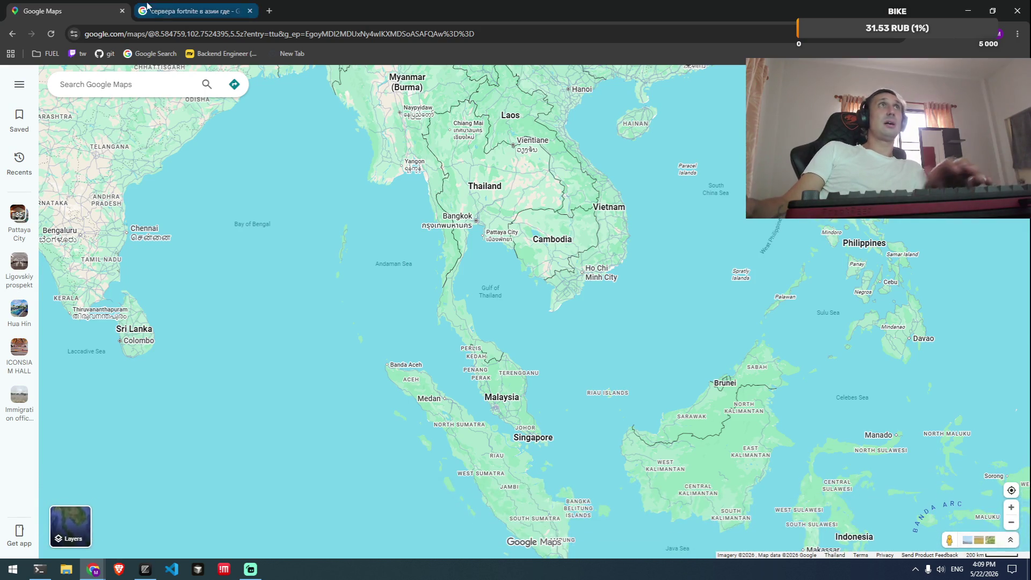
Replace the Fortnite query with a Russian question: is Pattaya closer to Singapore or Tokyo servers?
{"action": "left_click", "coordinate": [181, 11]}
{"action": "left_click_drag", "start_coordinate": [232, 93], "coordinate": [120, 92]}
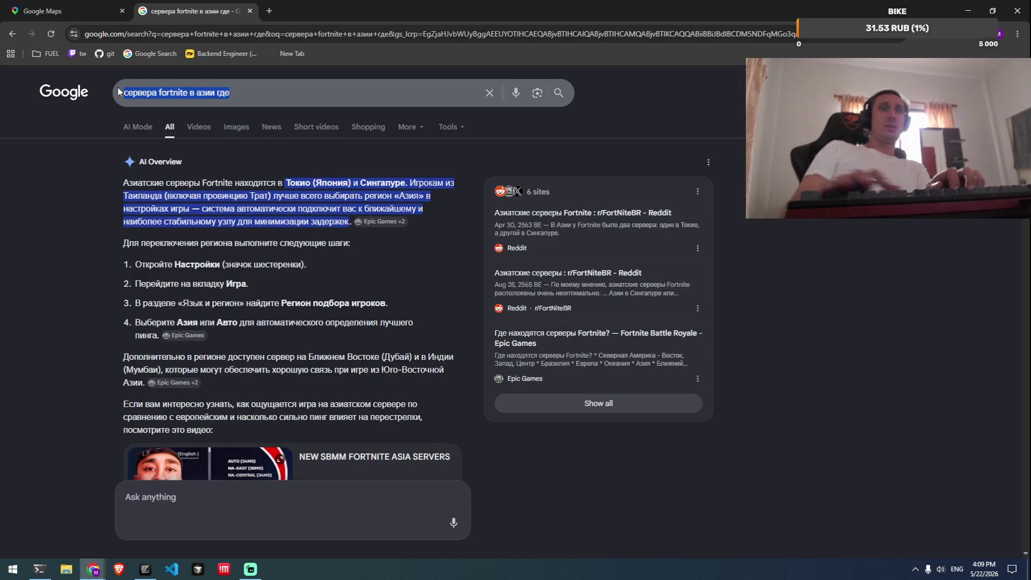
{"action": "type", "text": "куот"}
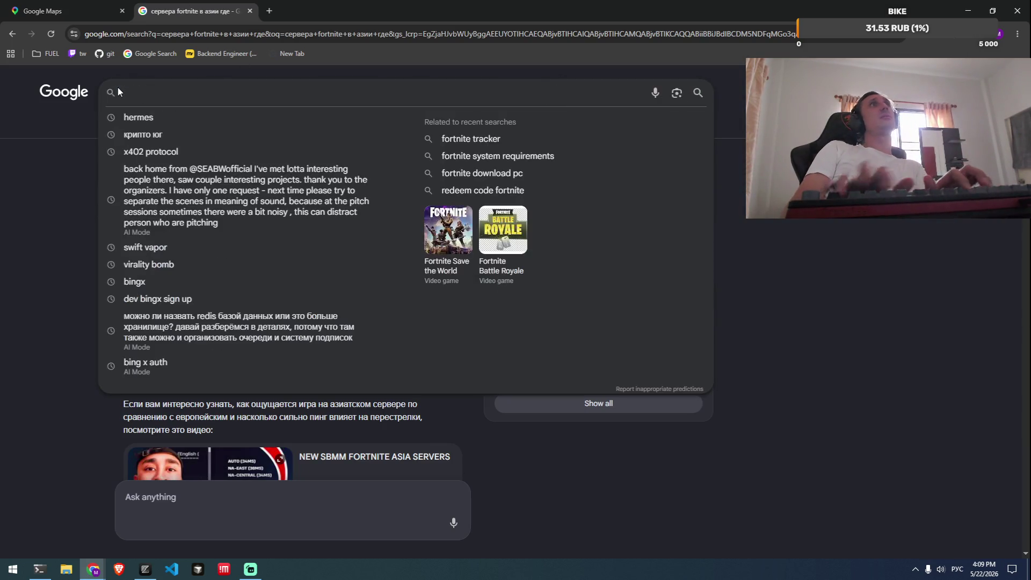
{"action": "key", "text": "BackSpace"}
{"action": "key", "text": "BackSpace"}
{"action": "key", "text": "BackSpace"}
{"action": "type", "text": "откуда ближэе"}
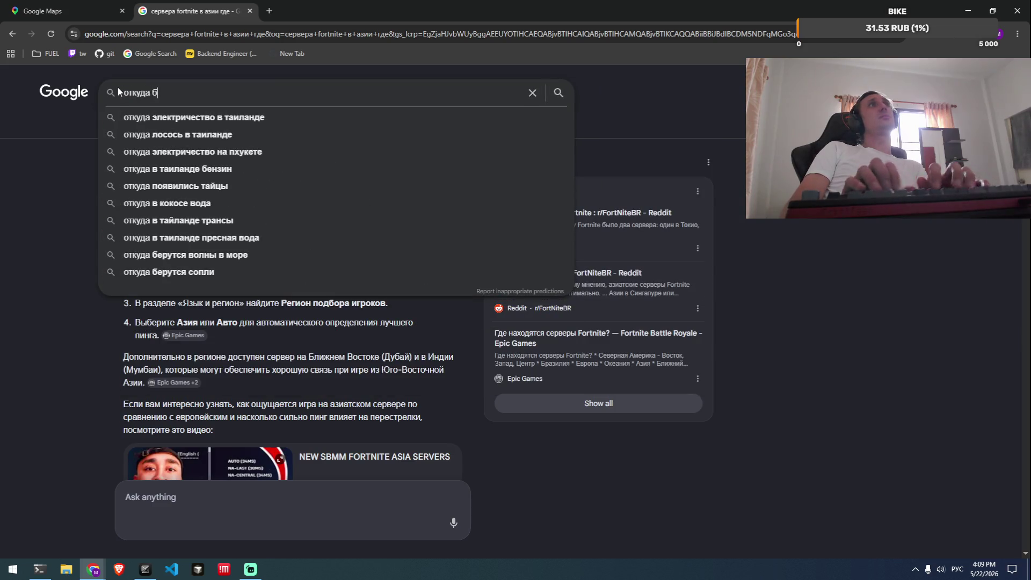
{"action": "key", "text": "BackSpace"}
{"action": "key", "text": "BackSpace"}
{"action": "type", "text": "е из "}
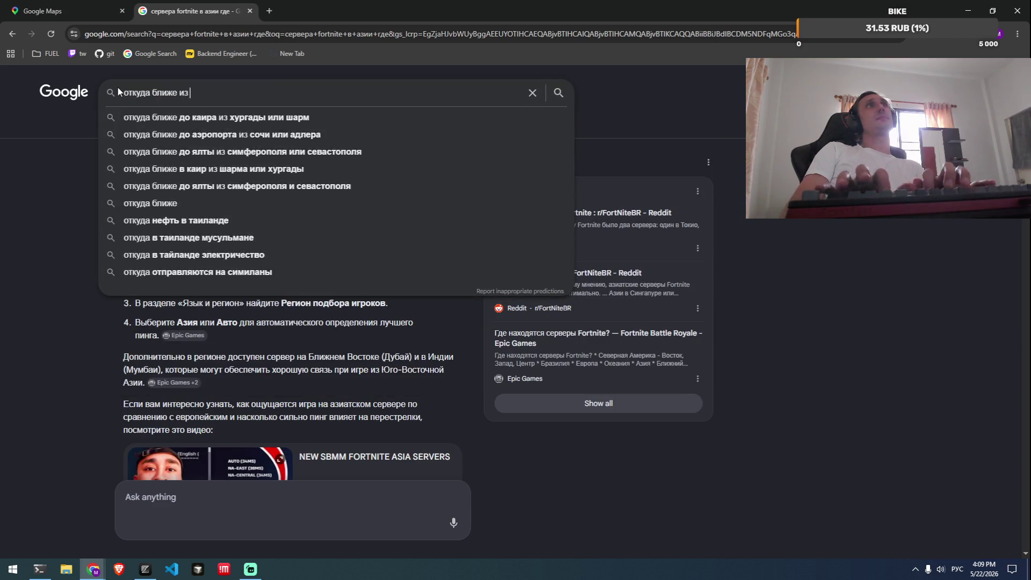
{"action": "type", "text": "Паттайи"}
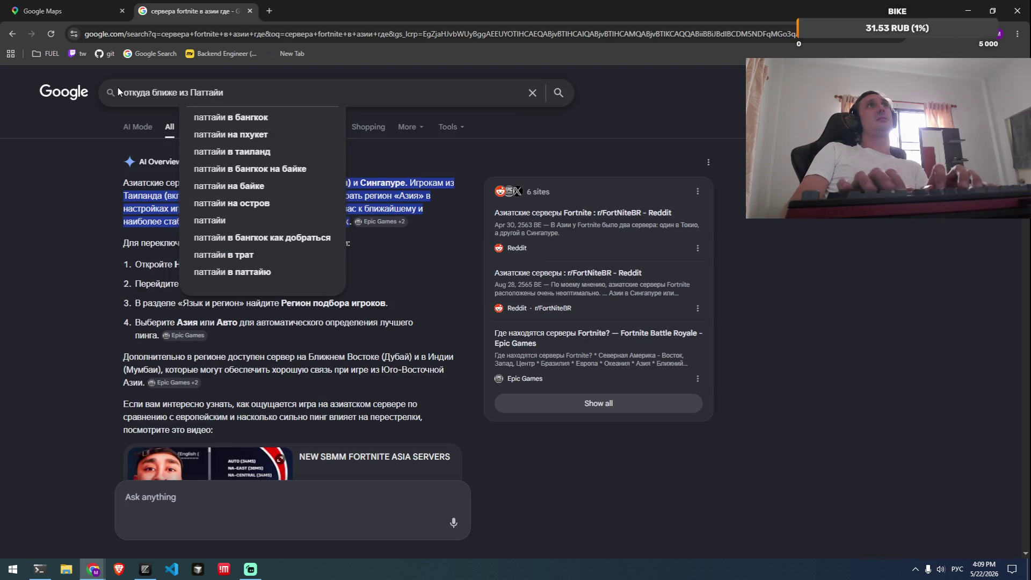
{"action": "type", "text": ", до сингапура или до токио? "}
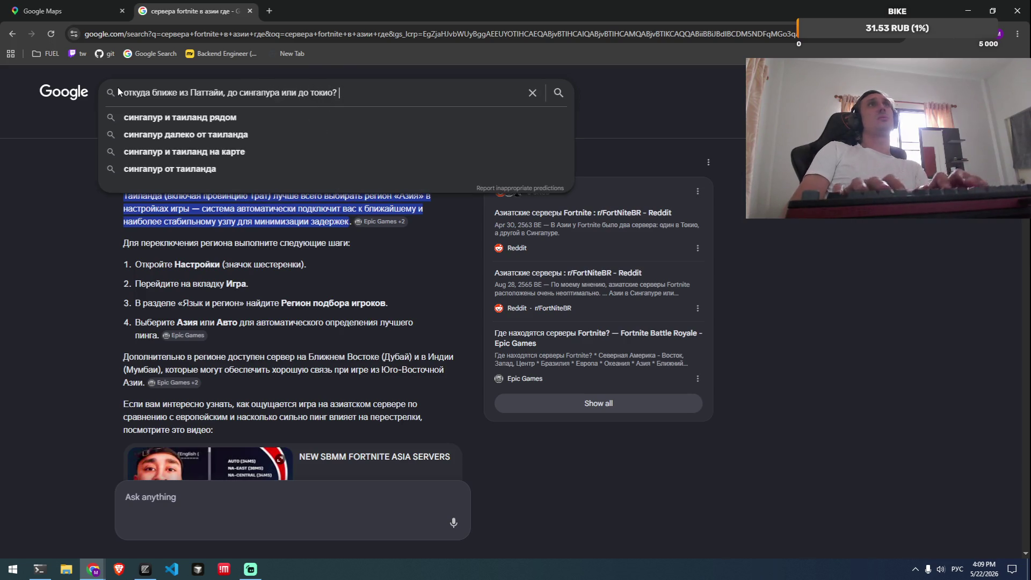
{"action": "type", "text": "чисто если смотреть по шарику и пингу с"}
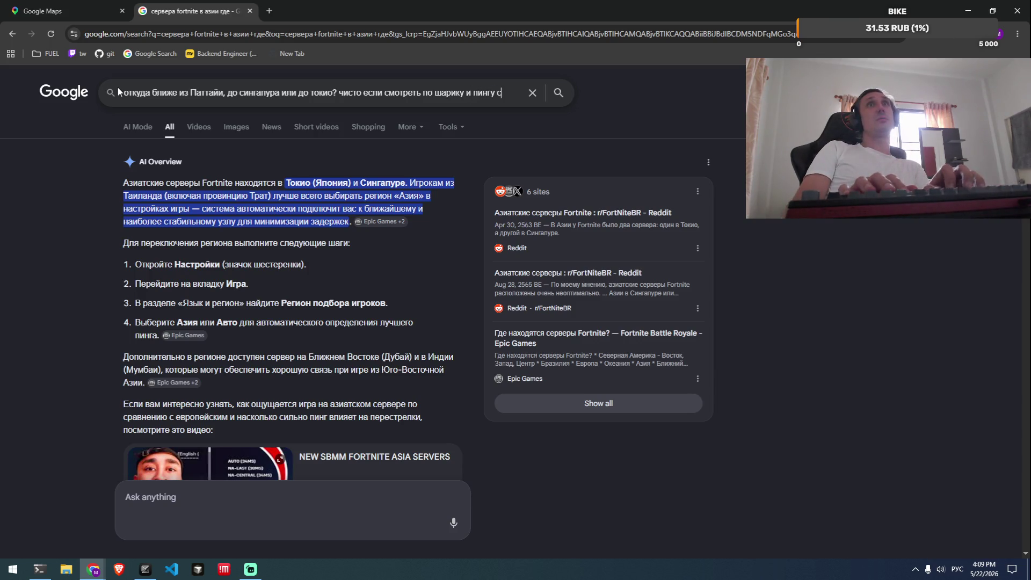
{"action": "type", "text": "ервер"}
{"action": "key", "text": "Return"}
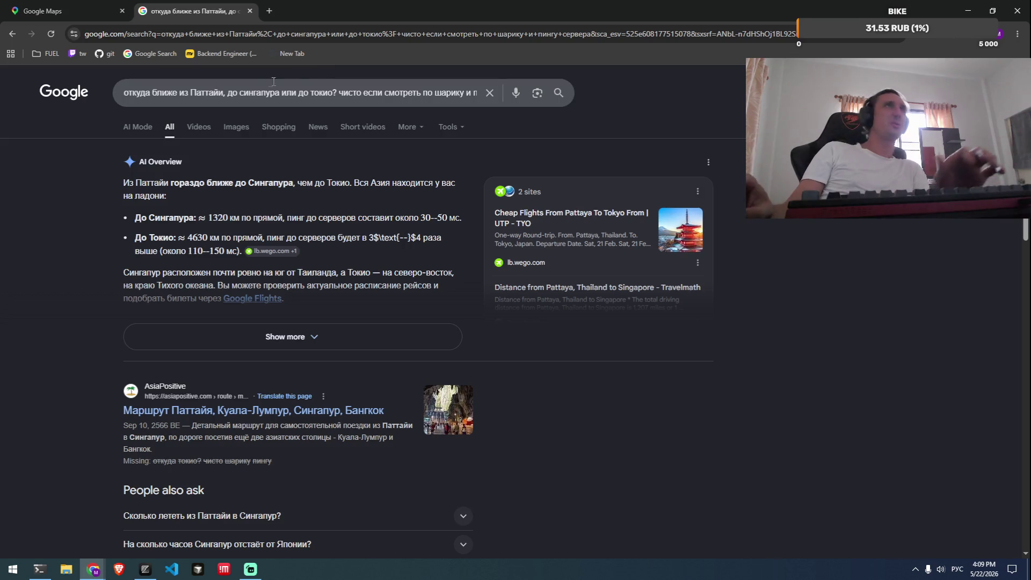
Swap токио for филиппин in the query, rerun the search, then return to Google Maps.
{"action": "double_click", "coordinate": [324, 93]}
{"action": "type", "text": "филл"}
{"action": "key", "text": "BackSpace"}
{"action": "type", "text": "иппин"}
{"action": "key", "text": "Return"}
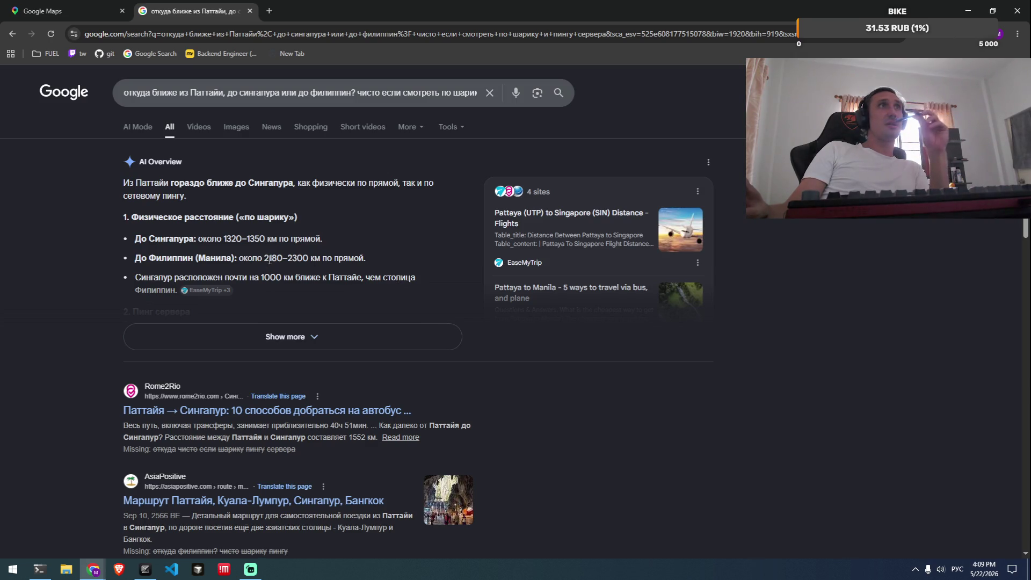
{"action": "left_click", "coordinate": [97, 11]}
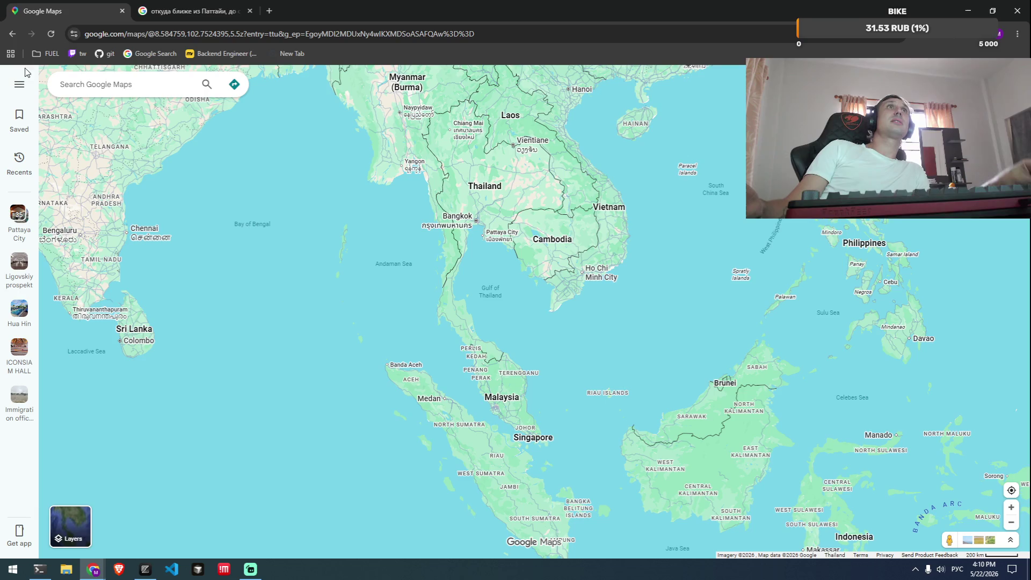
{"action": "left_click", "coordinate": [175, 8]}
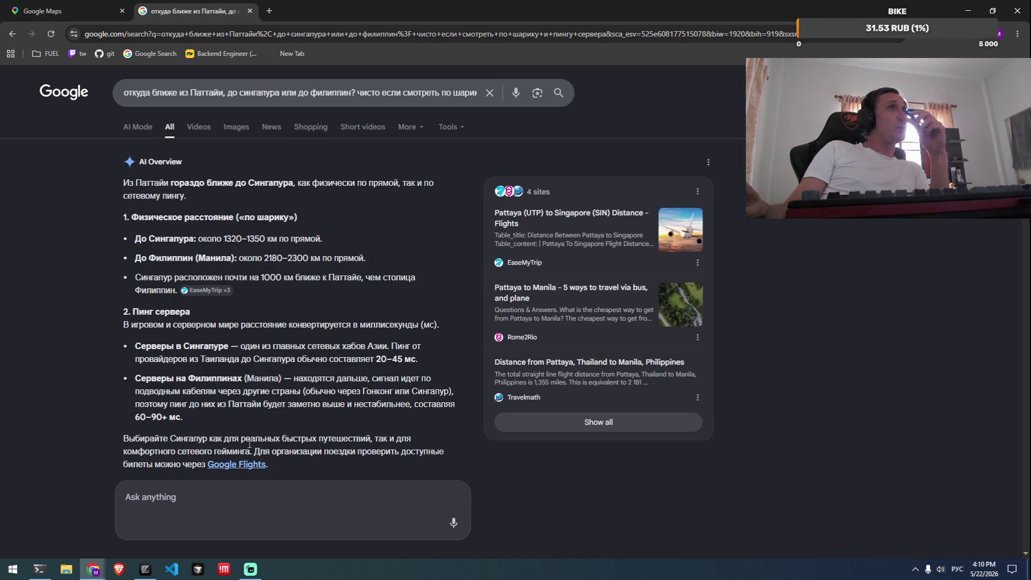
{"action": "mouse_move", "coordinate": [420, 367]}
{"action": "left_mouse_down"}
{"action": "mouse_move", "coordinate": [355, 346]}
{"action": "mouse_move", "coordinate": [374, 369]}
{"action": "left_mouse_up"}
{"action": "left_click", "coordinate": [373, 369]}
{"action": "left_click_drag", "start_coordinate": [183, 417], "coordinate": [129, 395]}
{"action": "left_click", "coordinate": [129, 396]}
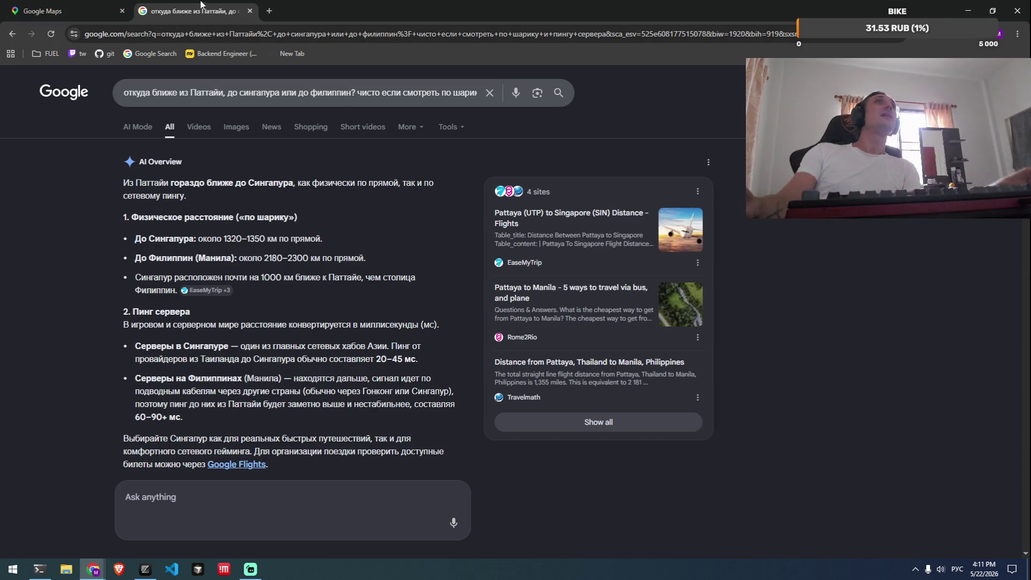
{"action": "left_click", "coordinate": [270, 12]}
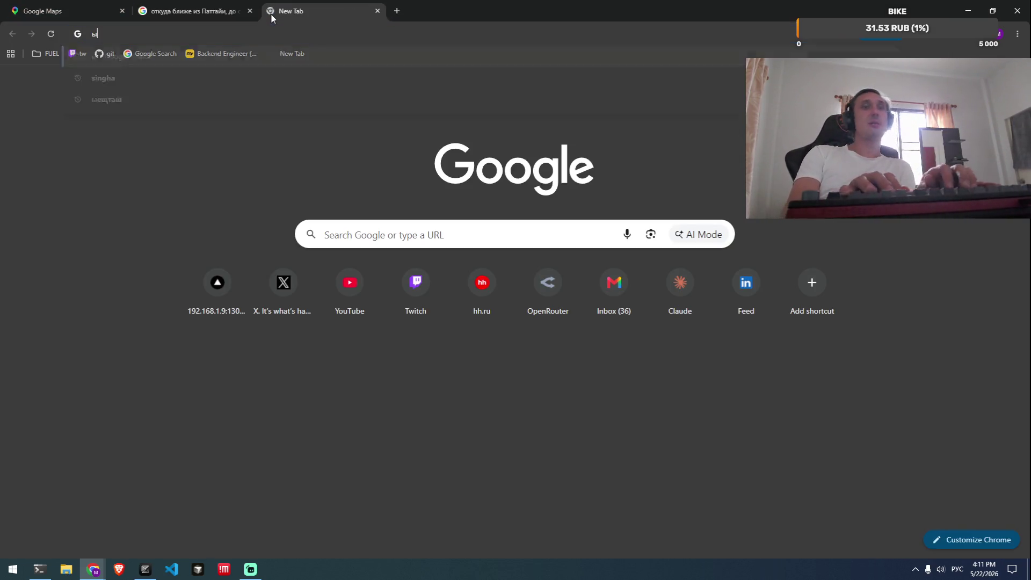
Search Google for exitlag and open the sponsored ExitLag result showing its pricing.
{"action": "type", "text": "ч"}
{"action": "key", "text": "BackSpace"}
{"action": "key", "text": "alt+shift"}
{"action": "type", "text": "x"}
{"action": "key", "text": "BackSpace"}
{"action": "type", "text": "exitlag"}
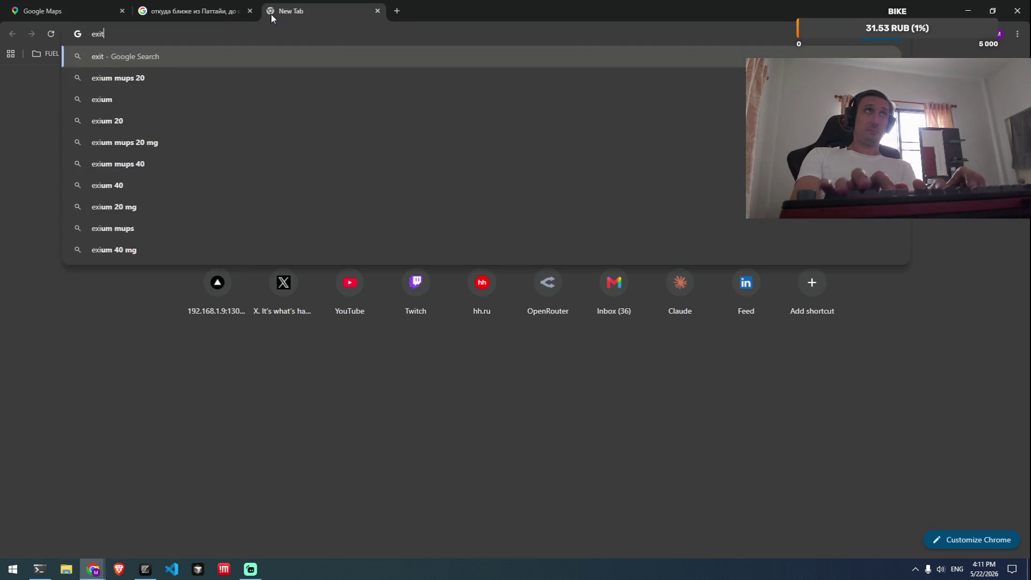
{"action": "key", "text": "Return"}
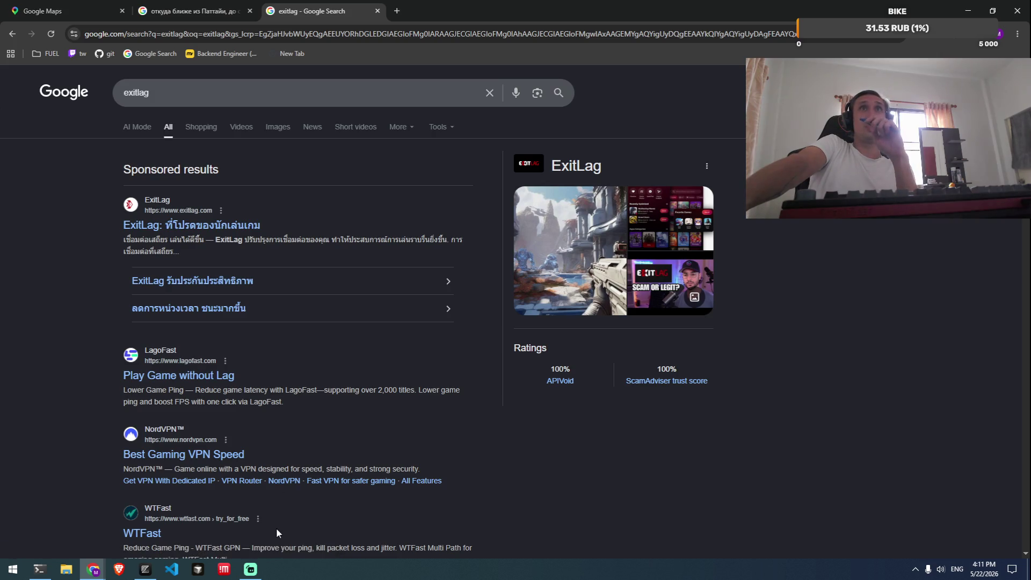
{"action": "left_click", "coordinate": [230, 226]}
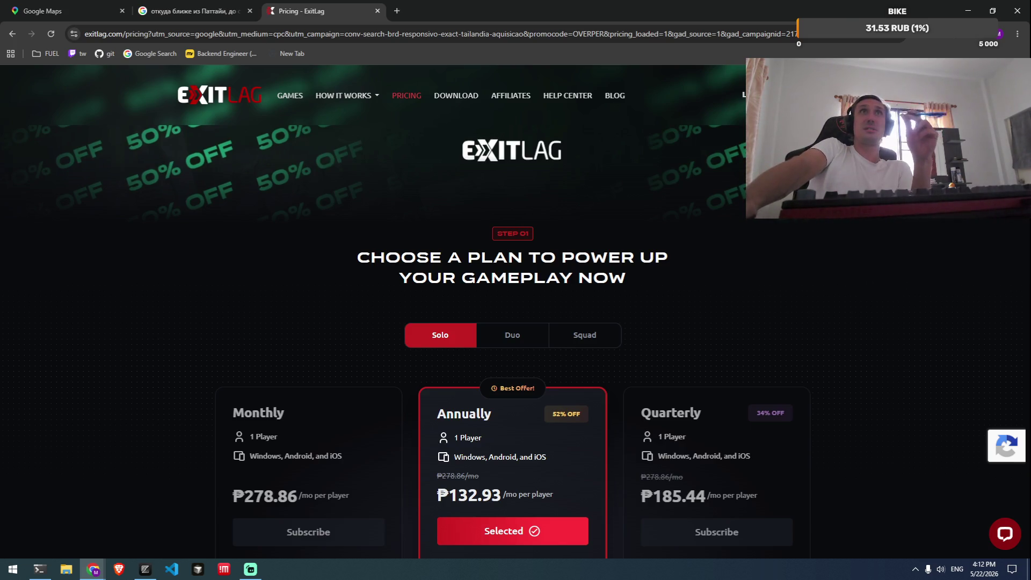
Close the ExitLag pricing tab and bring the browser window back to the front.
{"action": "left_click", "coordinate": [377, 11]}
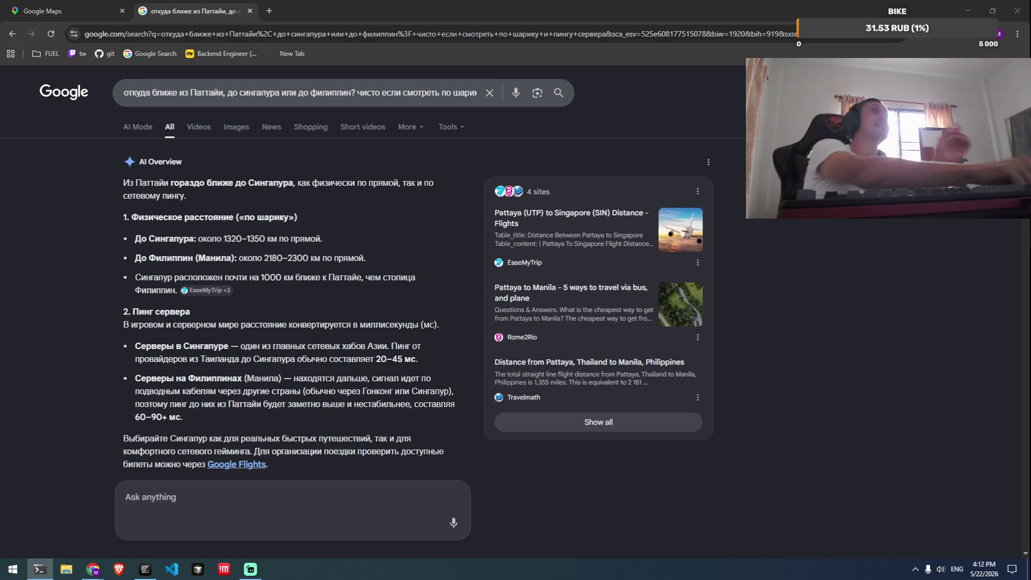
{"action": "left_click", "coordinate": [29, 54]}
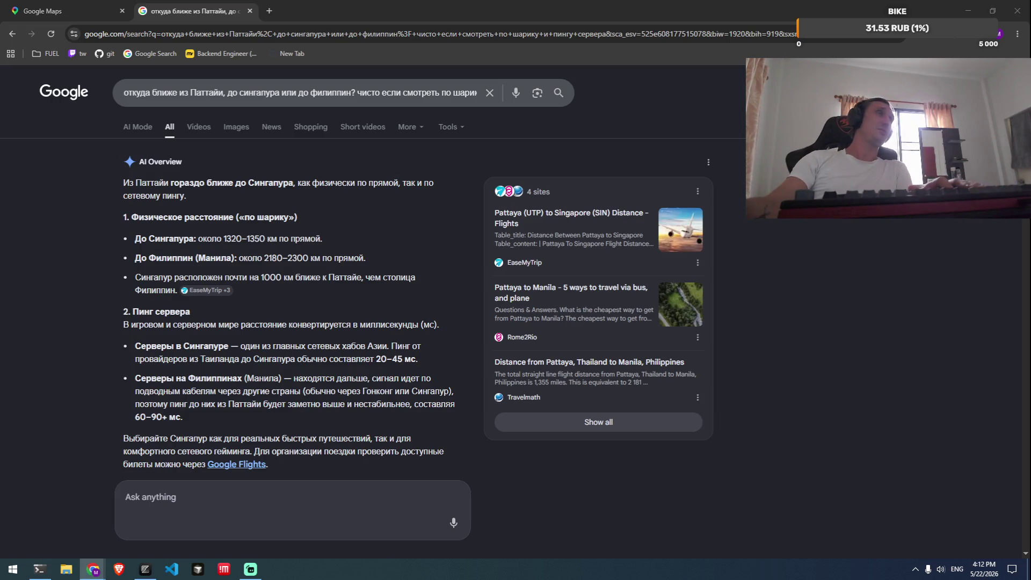
Load onchainalerts.tips in a new tab from the address-bar suggestion.
{"action": "key", "text": "ctrl+t"}
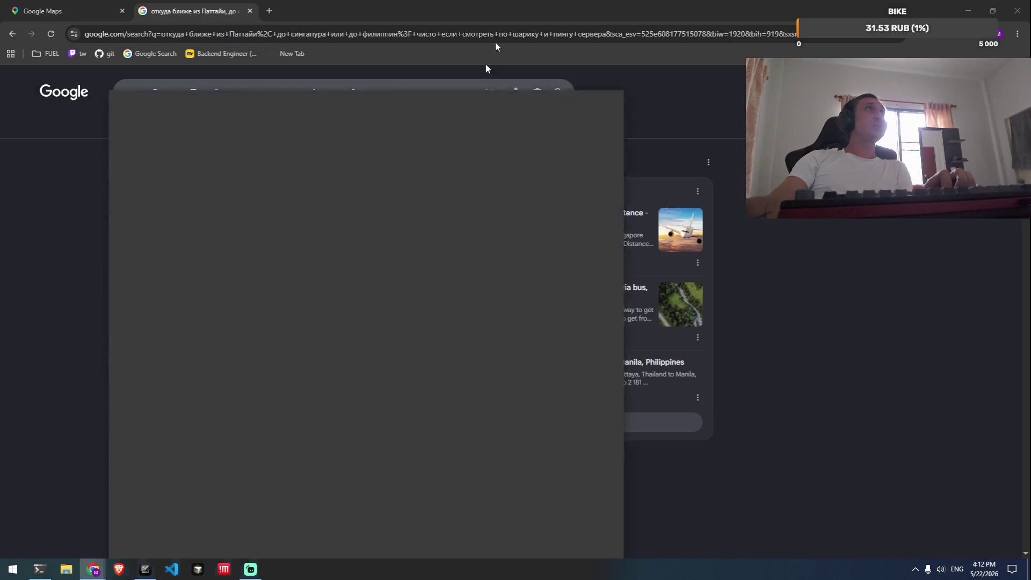
{"action": "type", "text": "ds"}
{"action": "key", "text": "BackSpace"}
{"action": "key", "text": "BackSpace"}
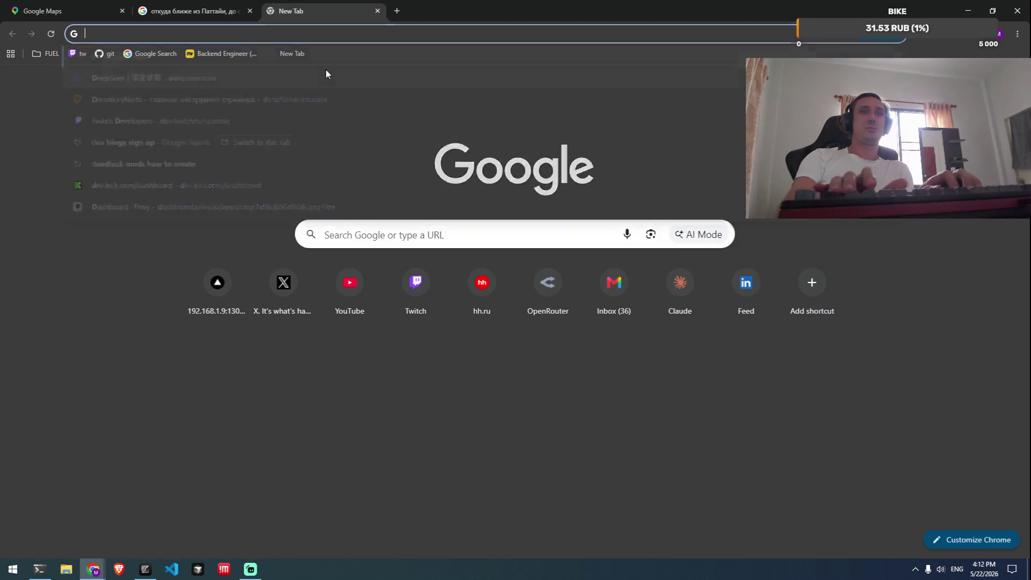
{"action": "type", "text": "on"}
{"action": "key", "text": "Return"}
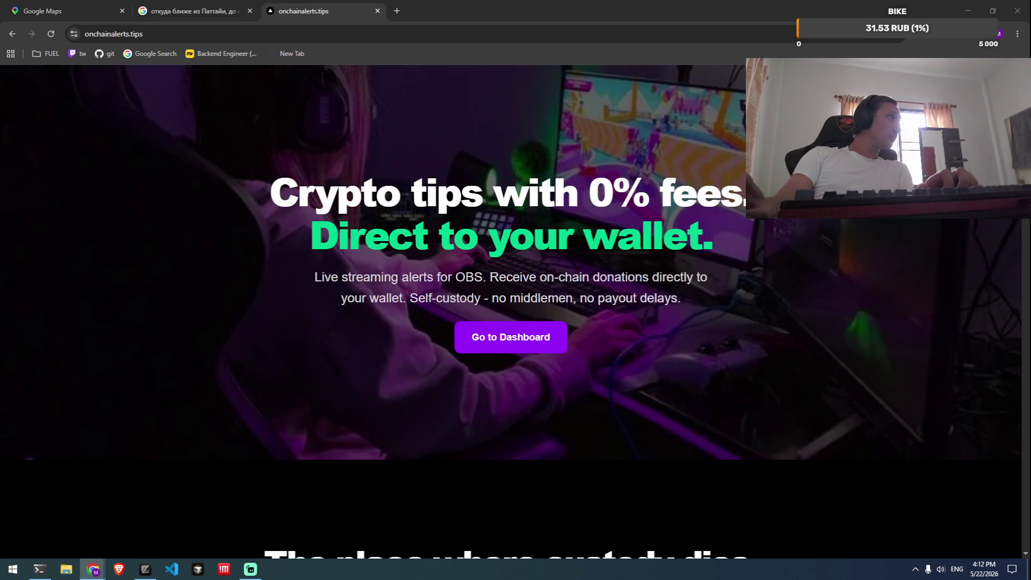
{"action": "key", "text": "alt+Tab"}
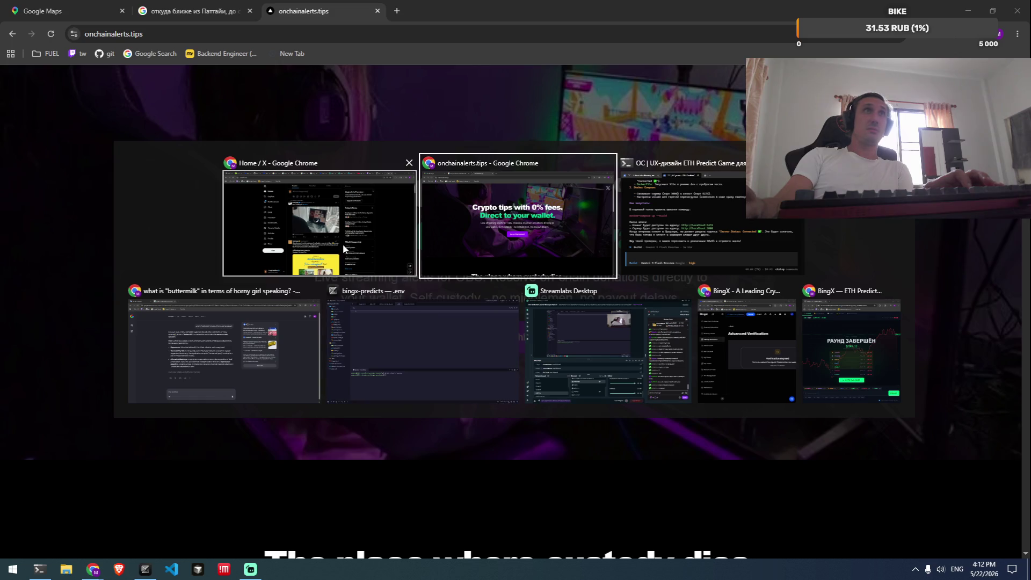
{"action": "key", "text": "Escape"}
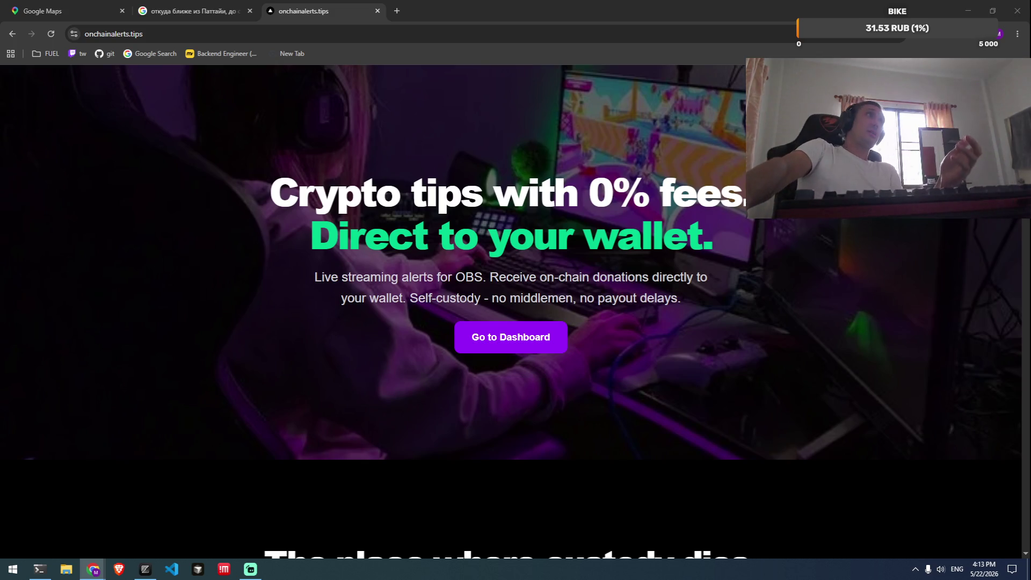
Open the Onchain Alerts dashboard via Go to Dashboard on the landing page.
{"action": "left_click", "coordinate": [559, 344]}
{"action": "left_click", "coordinate": [558, 347]}
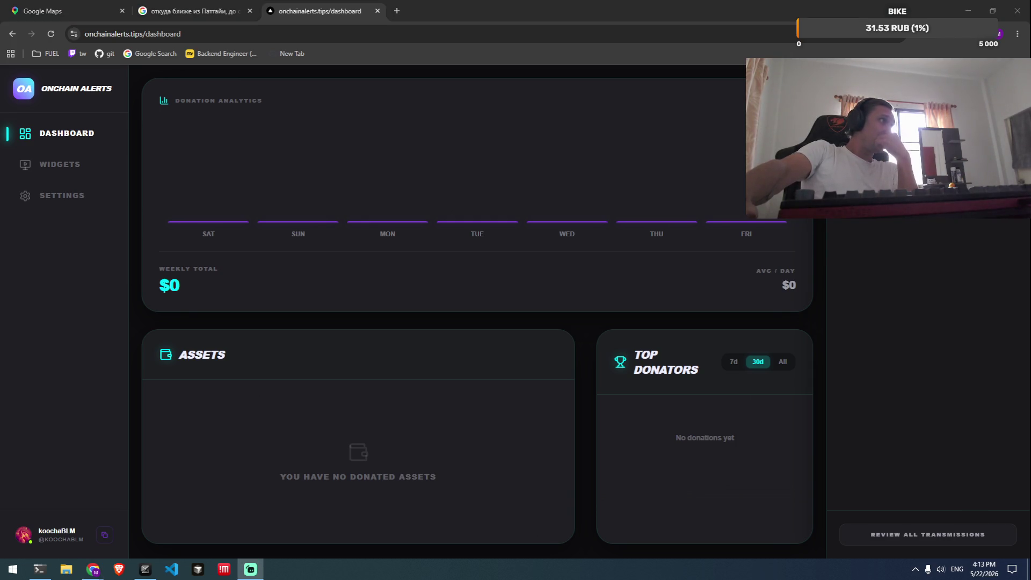
{"action": "left_click", "coordinate": [618, 442]}
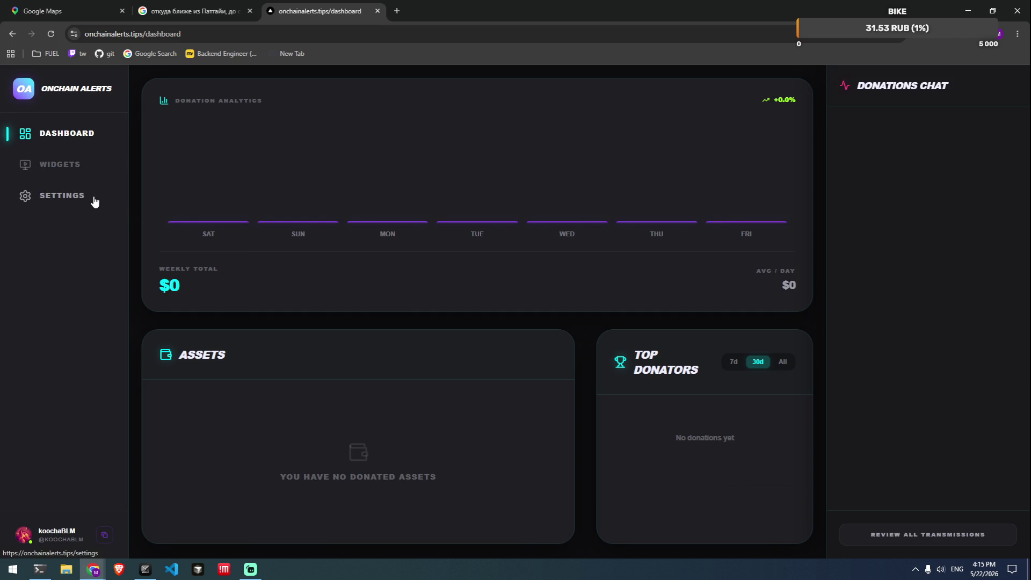
Browse the account settings page and start entering a custom TRON payout address.
{"action": "left_click", "coordinate": [68, 197]}
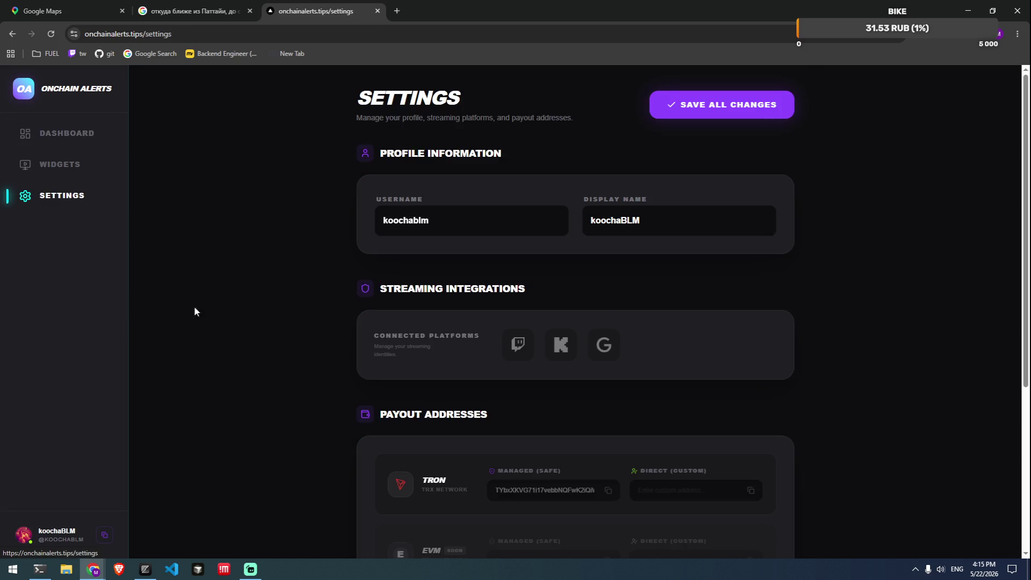
{"action": "scroll", "coordinate": [736, 236], "scroll_direction": "down", "scroll_amount": 3}
{"action": "scroll", "coordinate": [902, 236], "scroll_direction": "down", "scroll_amount": 2}
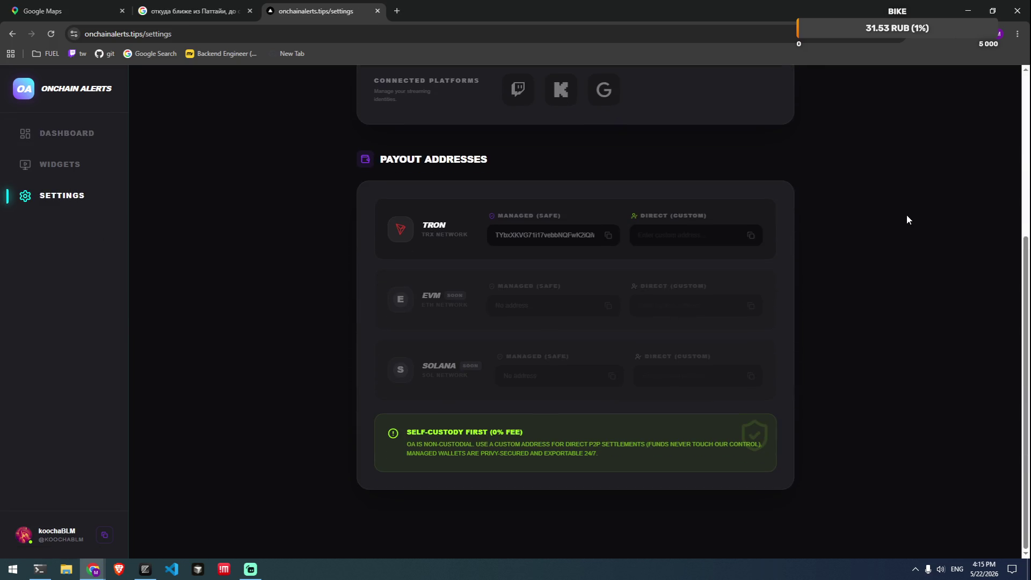
{"action": "scroll", "coordinate": [718, 359], "scroll_direction": "up", "scroll_amount": 3}
{"action": "scroll", "coordinate": [656, 376], "scroll_direction": "down", "scroll_amount": 2}
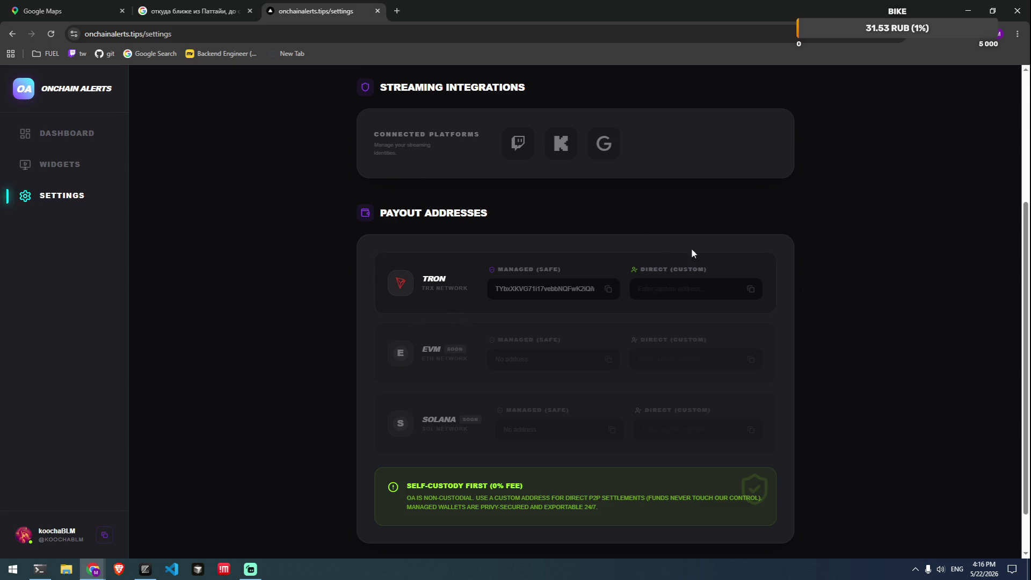
{"action": "left_click", "coordinate": [733, 284]}
Open the Onchain Alerts donate page in a new tab from the address-bar suggestion.
{"action": "key", "text": "ctrl+t"}
{"action": "type", "text": "don"}
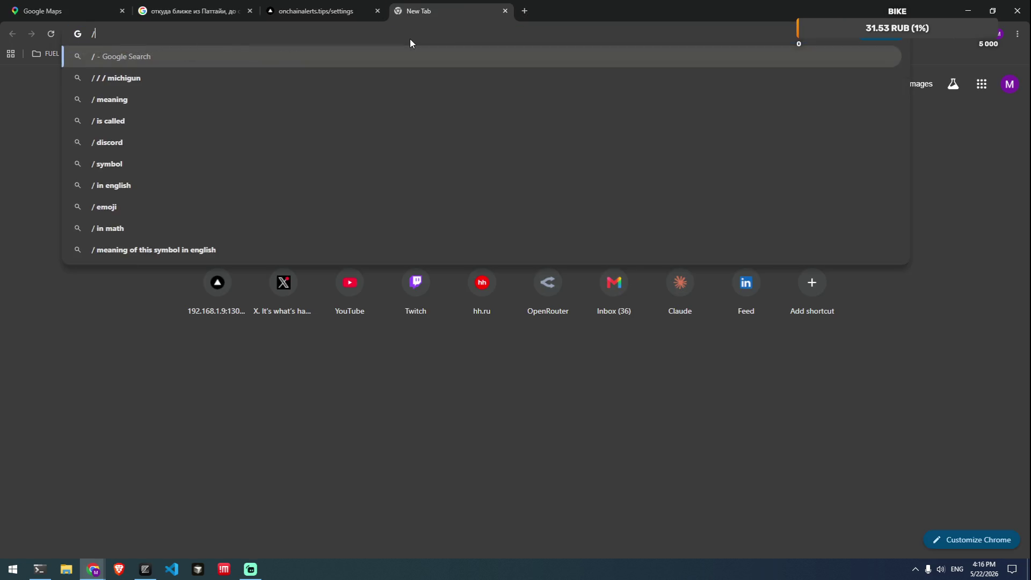
{"action": "key", "text": "Down"}
{"action": "key", "text": "Down"}
{"action": "key", "text": "Down"}
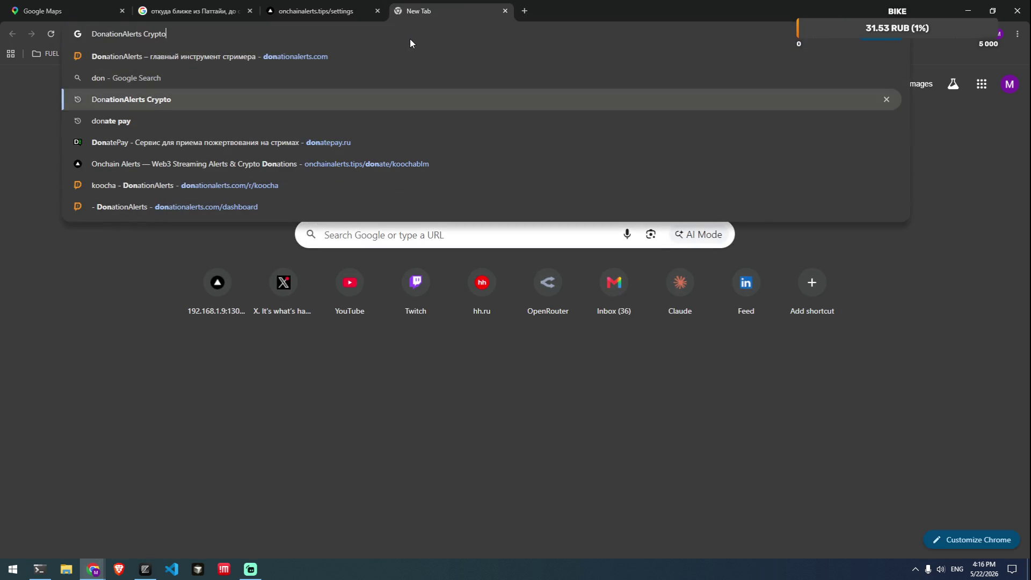
{"action": "key", "text": "Return"}
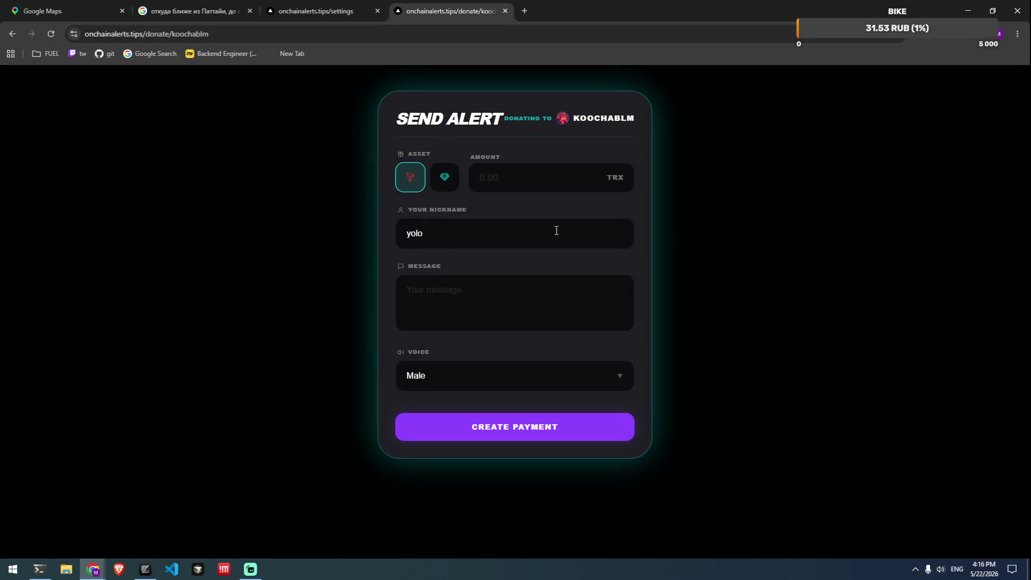
{"action": "left_click", "coordinate": [514, 184]}
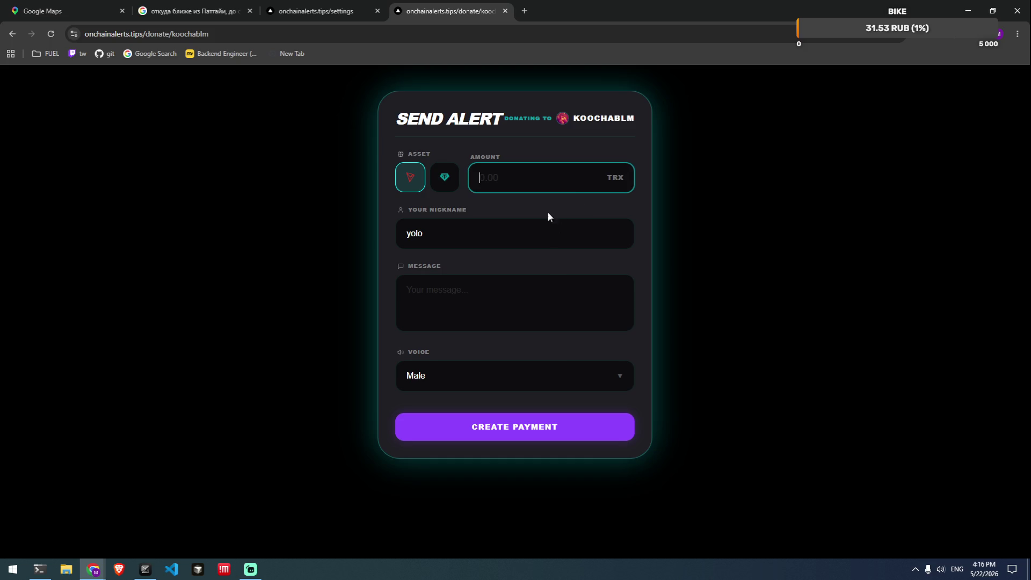
Create a USDT alert payment with amount 123 and message qwe, then select the deposit address.
{"action": "left_click", "coordinate": [445, 178]}
{"action": "left_click", "coordinate": [518, 187]}
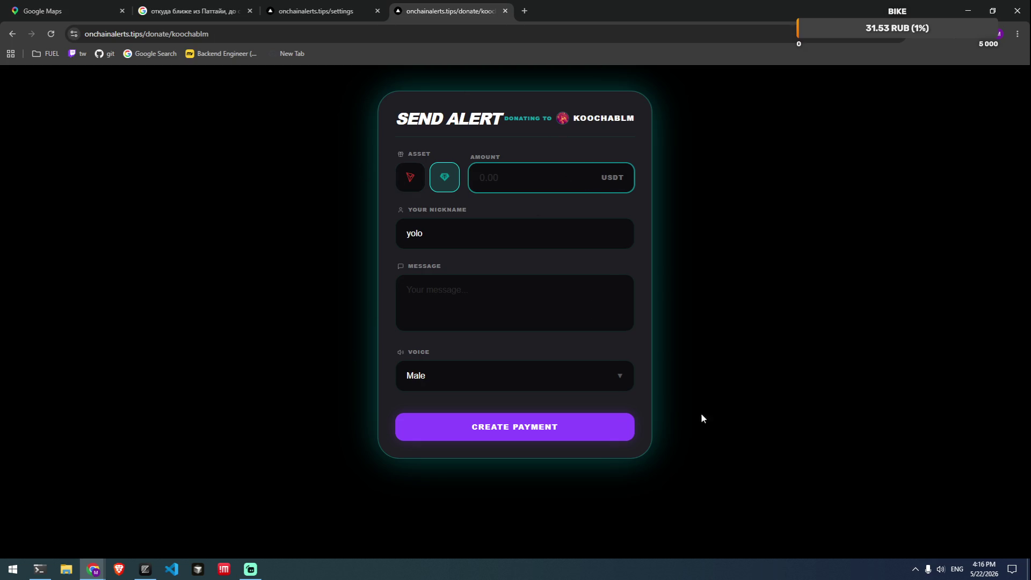
{"action": "key", "text": "Tab"}
{"action": "key", "text": "Tab"}
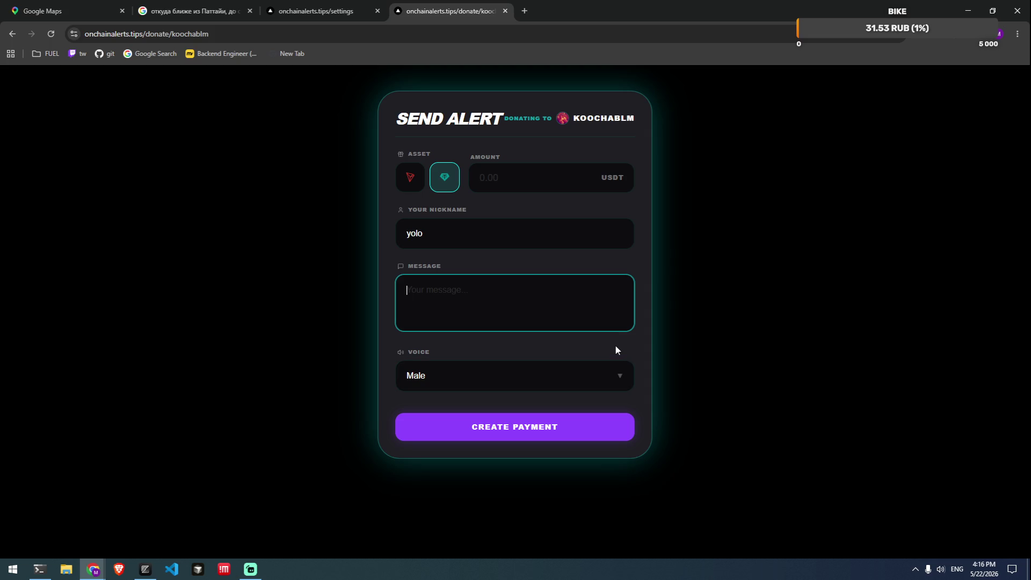
{"action": "left_click", "coordinate": [610, 437]}
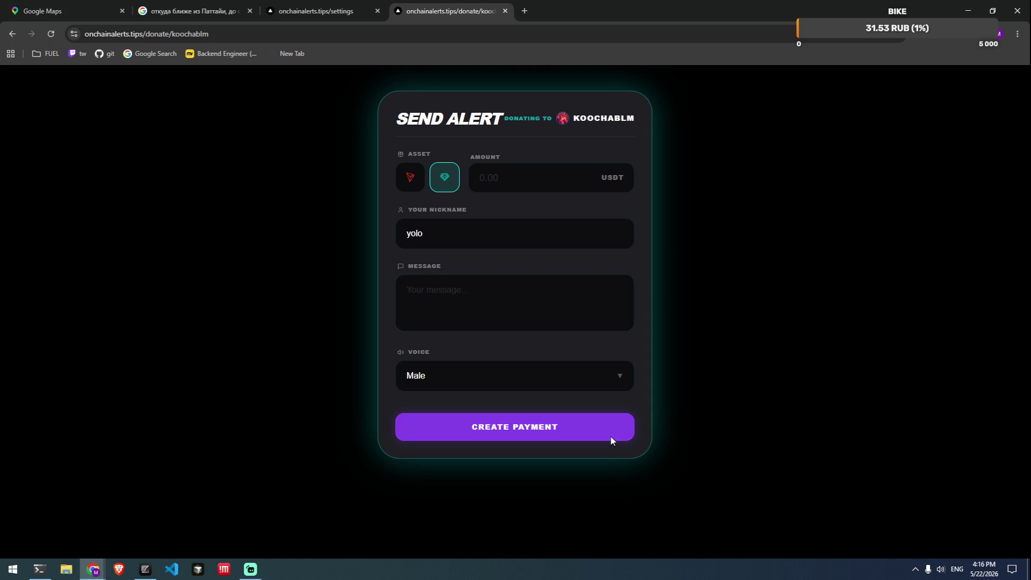
{"action": "left_click", "coordinate": [537, 383]}
{"action": "left_click", "coordinate": [504, 327]}
{"action": "left_click", "coordinate": [559, 178]}
{"action": "type", "text": "123"}
{"action": "left_click", "coordinate": [483, 329]}
{"action": "type", "text": "qwe"}
{"action": "left_click", "coordinate": [558, 467]}
{"action": "left_click_drag", "start_coordinate": [554, 223], "coordinate": [384, 218]}
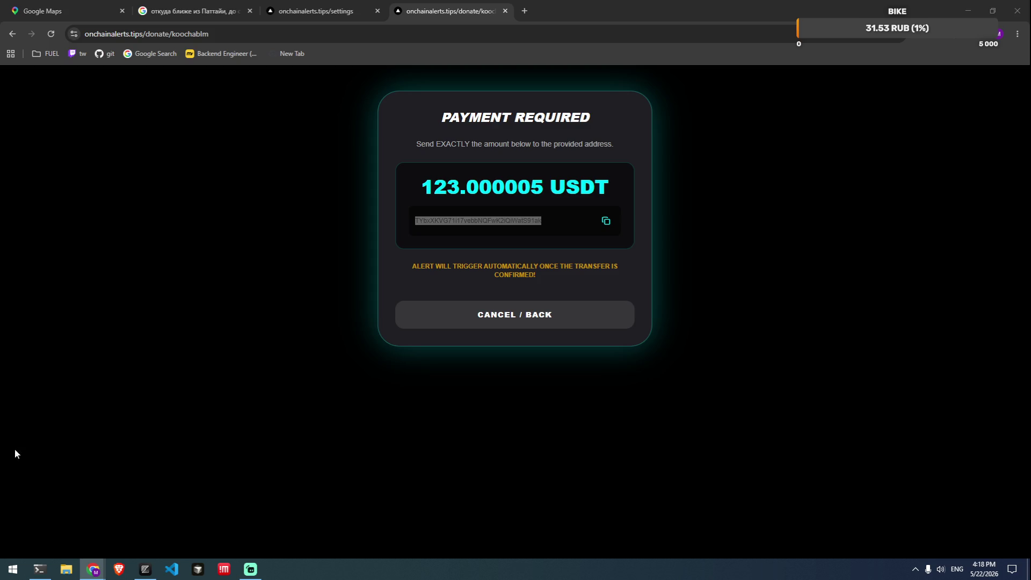
Open a fresh browser tab beside the Onchain Alerts payment page.
{"action": "left_click", "coordinate": [525, 11]}
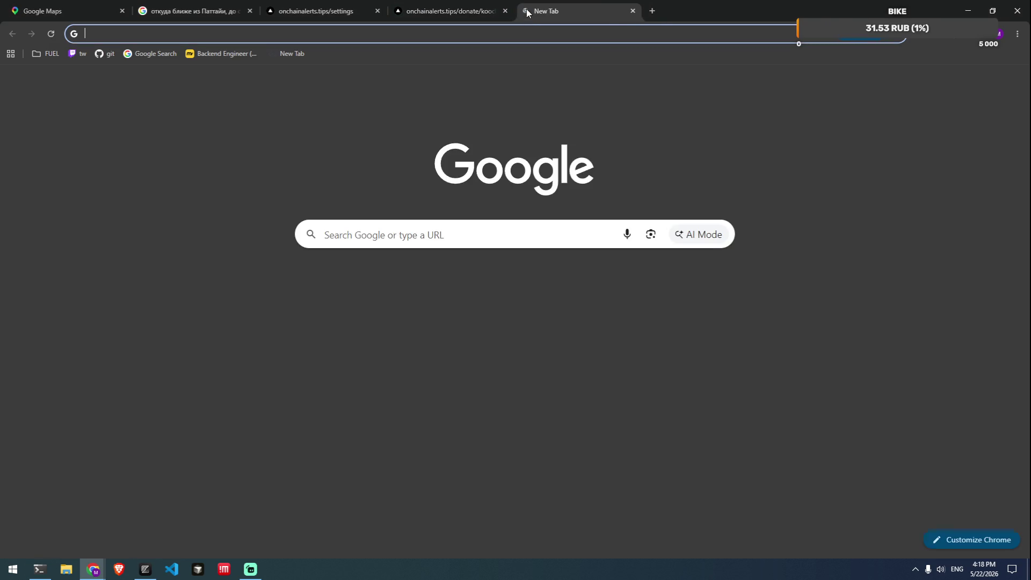
Open a streamer's DonationAlerts donation page from the 'don' address suggestion.
{"action": "left_click", "coordinate": [426, 291]}
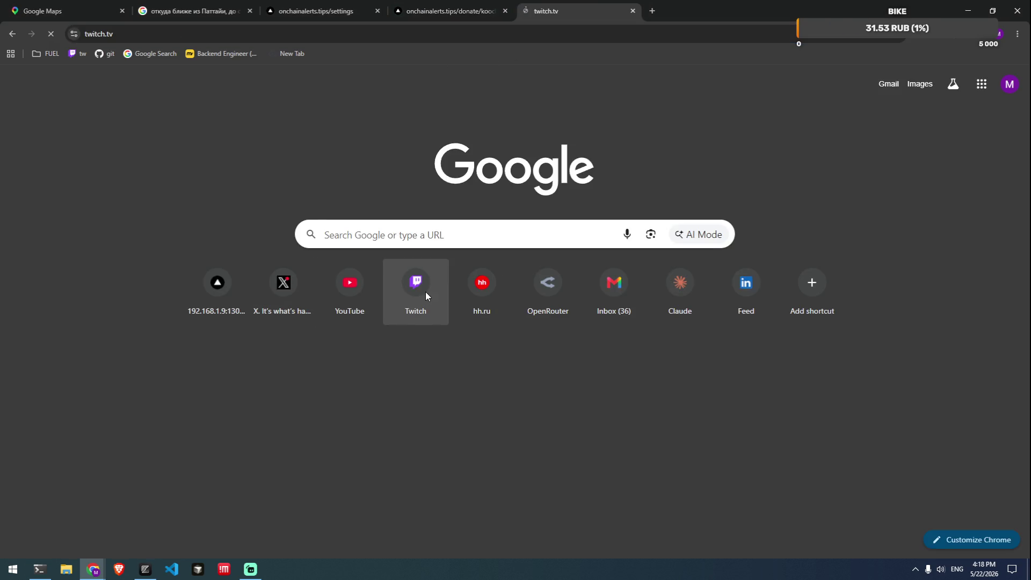
{"action": "left_click", "coordinate": [383, 42]}
{"action": "type", "text": "donationalerts.com/r/koocha"}
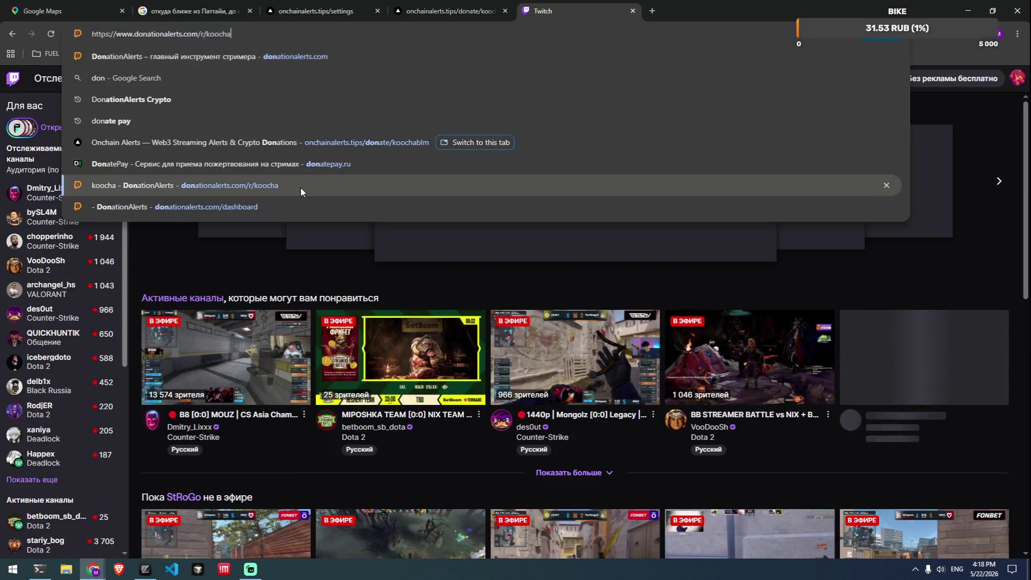
{"action": "left_click", "coordinate": [301, 186]}
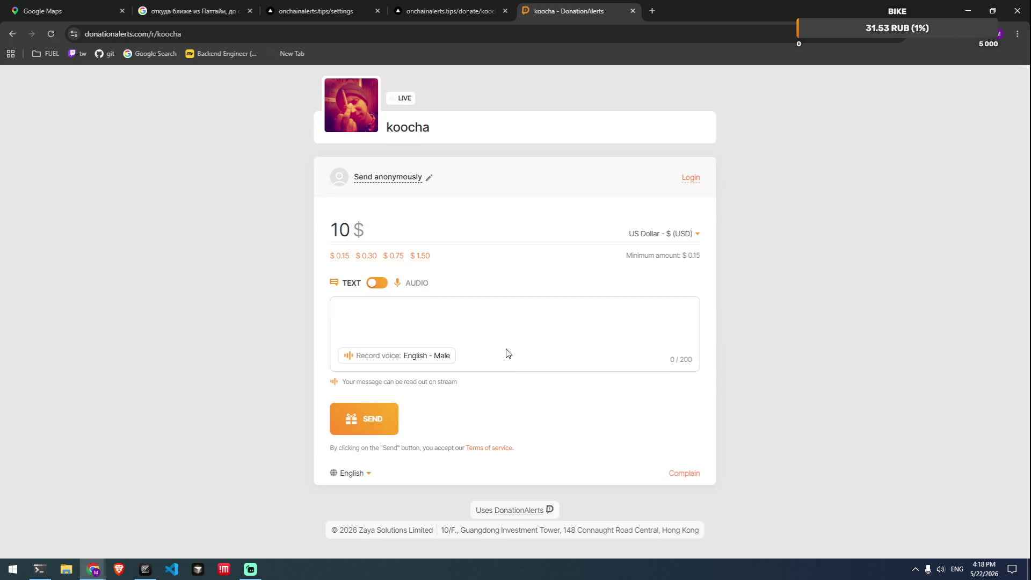
Browse the Russian voice options in the message voice picker, then close it.
{"action": "left_click", "coordinate": [424, 357]}
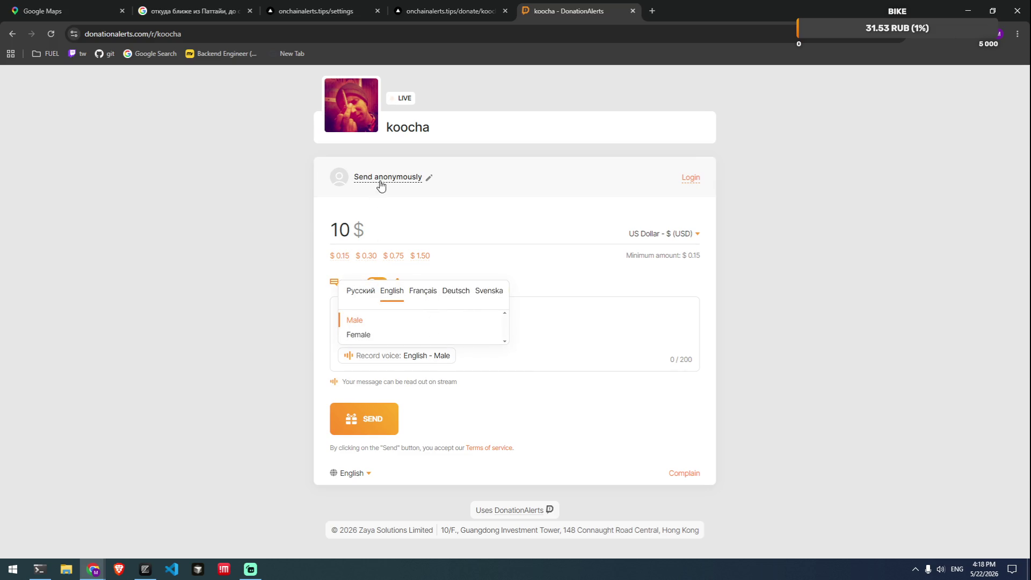
{"action": "left_click", "coordinate": [372, 294]}
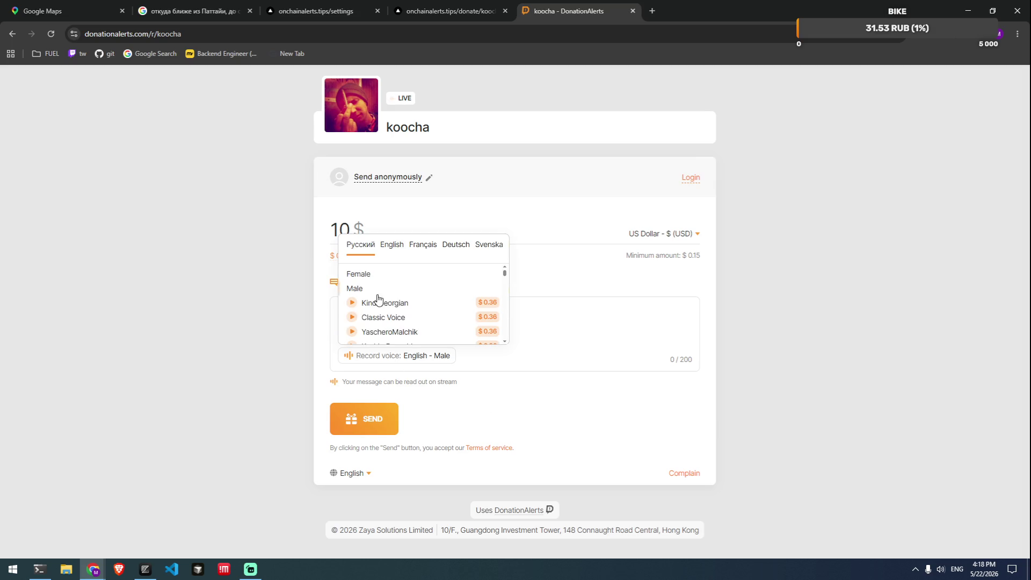
{"action": "scroll", "coordinate": [420, 314], "scroll_direction": "down", "scroll_amount": 1}
{"action": "scroll", "coordinate": [419, 314], "scroll_direction": "down", "scroll_amount": 10}
{"action": "scroll", "coordinate": [415, 305], "scroll_direction": "down", "scroll_amount": 2}
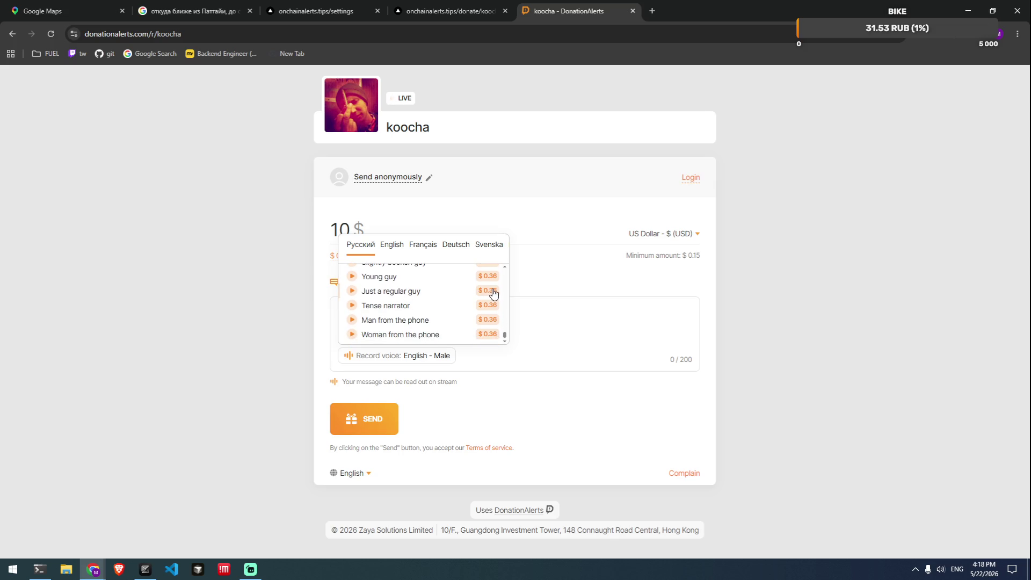
{"action": "left_click", "coordinate": [523, 282]}
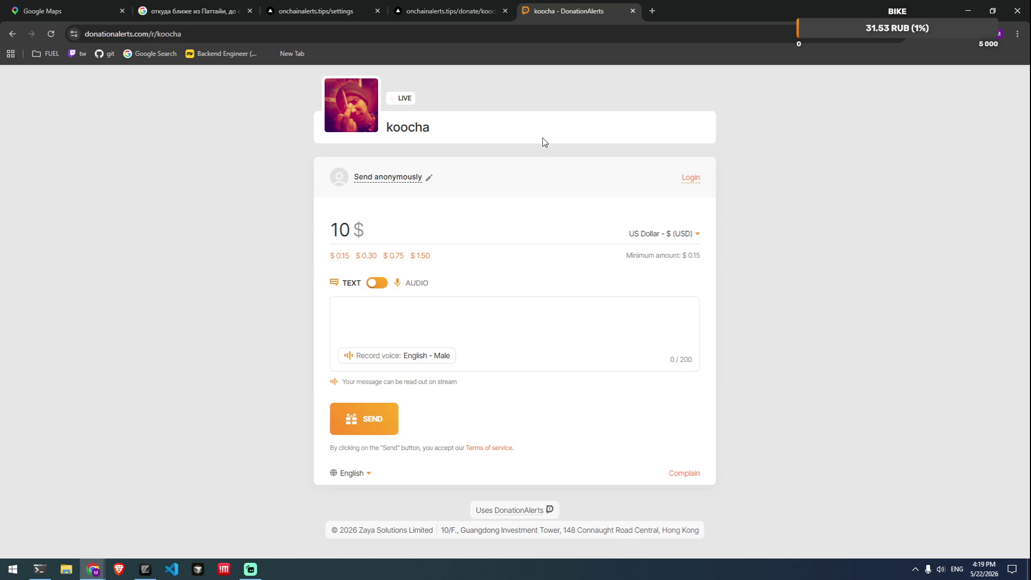
Close the Onchain Alerts settings and donate tabs, then hide the browser with Super+Down.
{"action": "left_click", "coordinate": [418, 6]}
{"action": "left_click", "coordinate": [357, 7]}
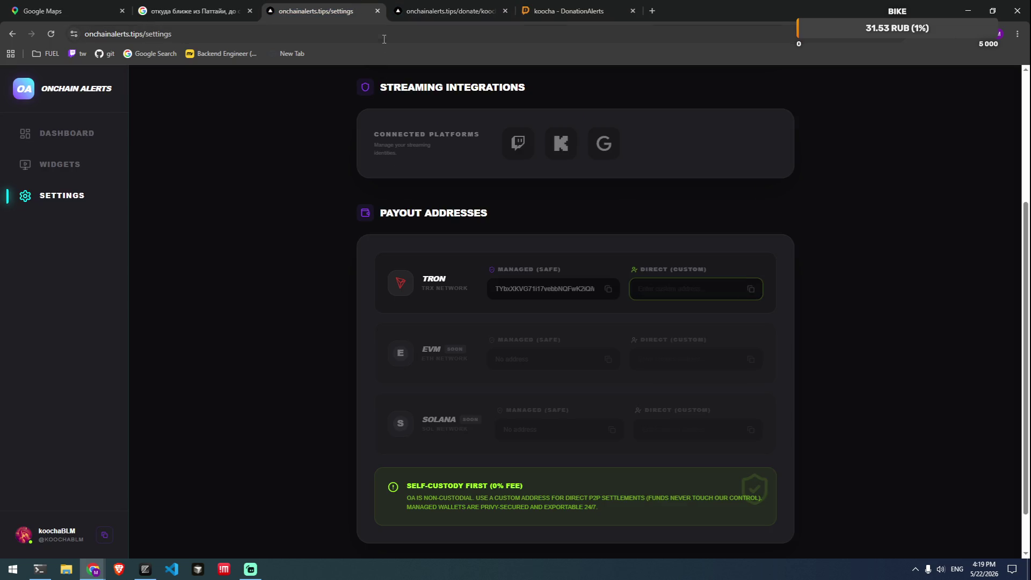
{"action": "left_click", "coordinate": [378, 11]}
{"action": "left_click", "coordinate": [379, 11]}
{"action": "key", "text": "super+Down"}
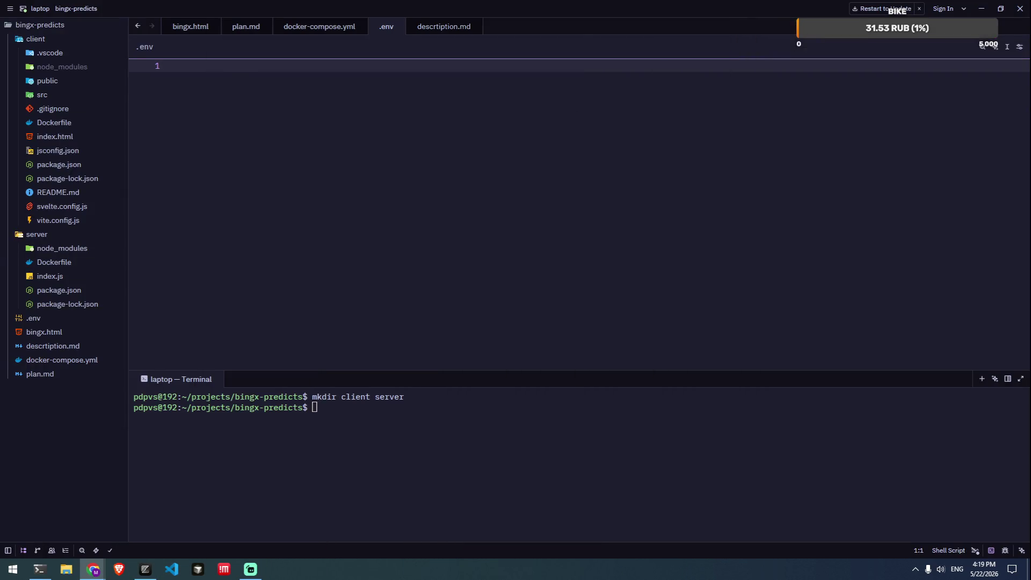